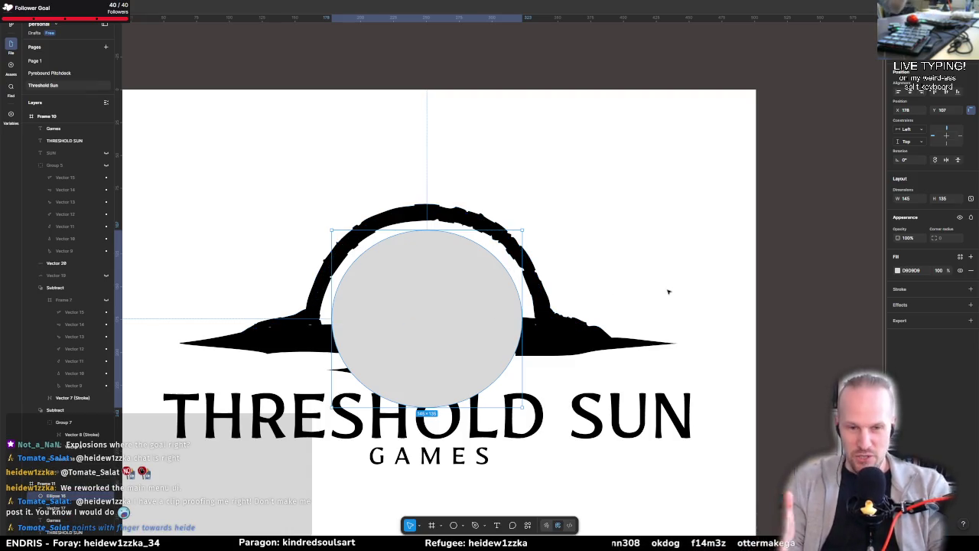
Step: Change the fill of the grey circle inside the sun logo to black, 000000
left_click(792, 300)
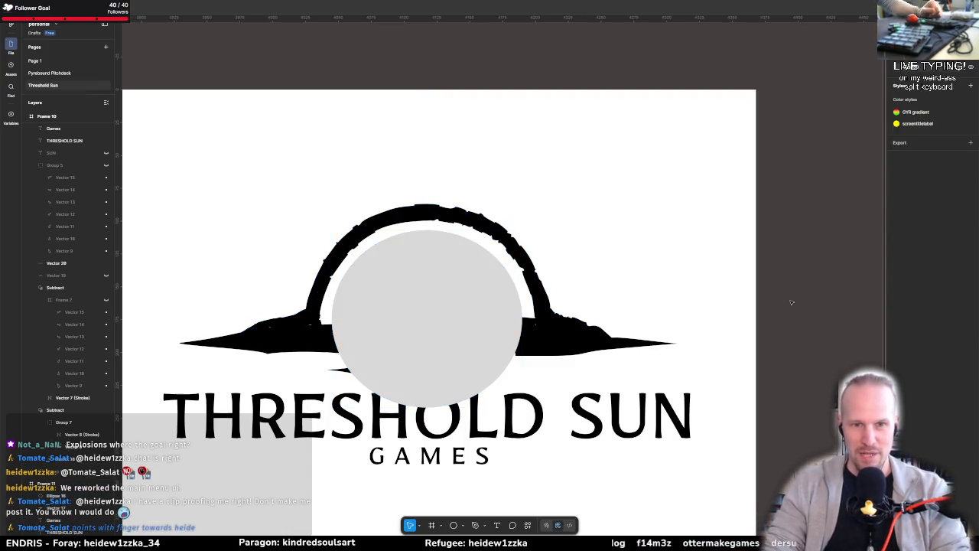
left_click(431, 317)
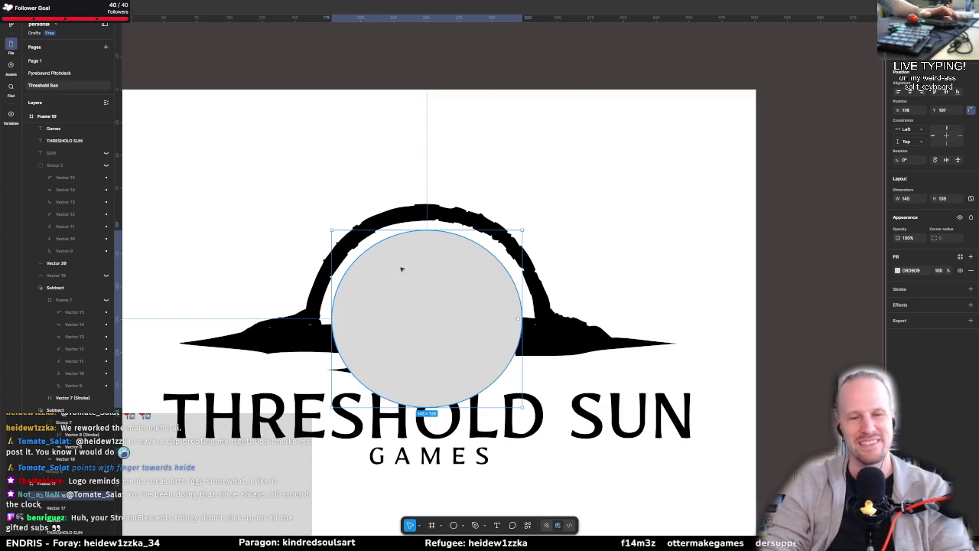
left_click(898, 270)
left_click(804, 442)
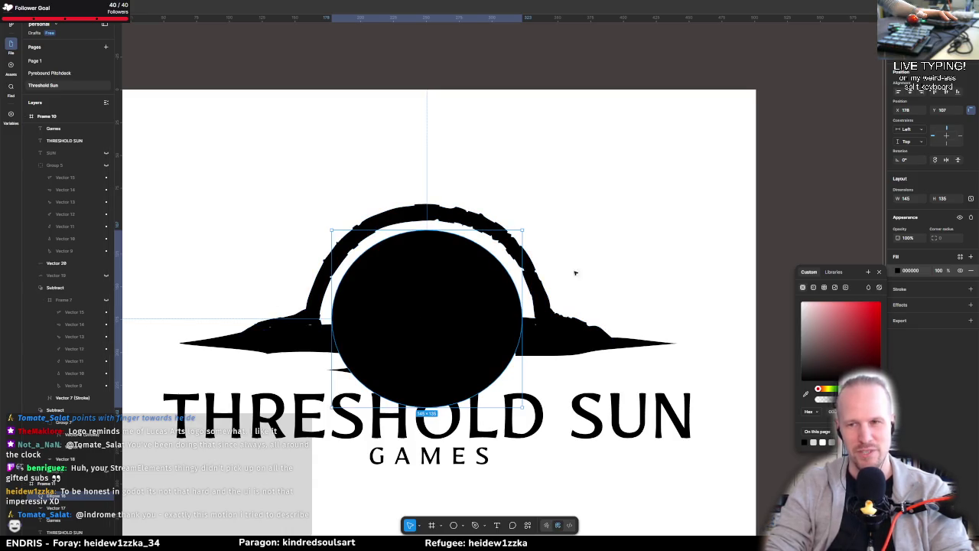
Step: Draw a small 54 × 49 light-grey (D9D9D9) ellipse at the centre of the black sun
left_click(937, 437)
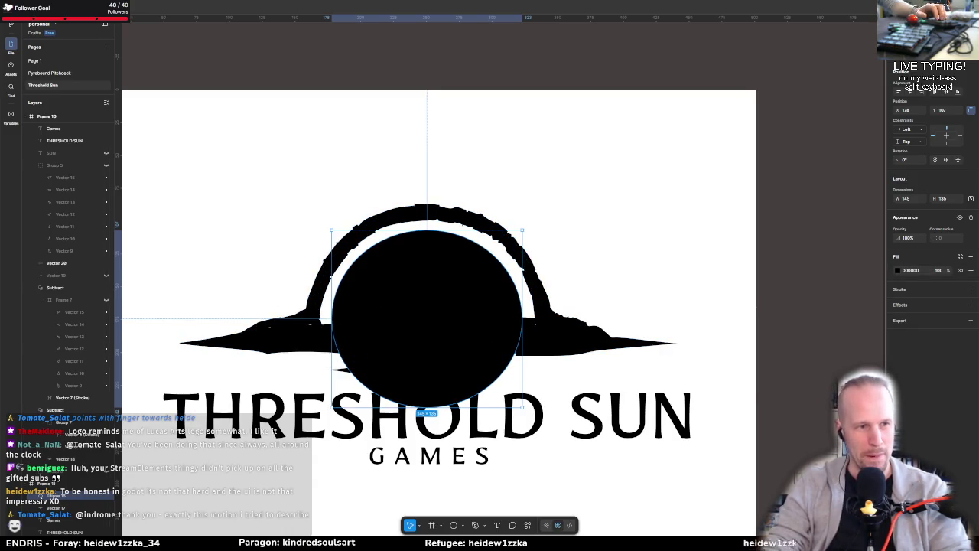
key("p")
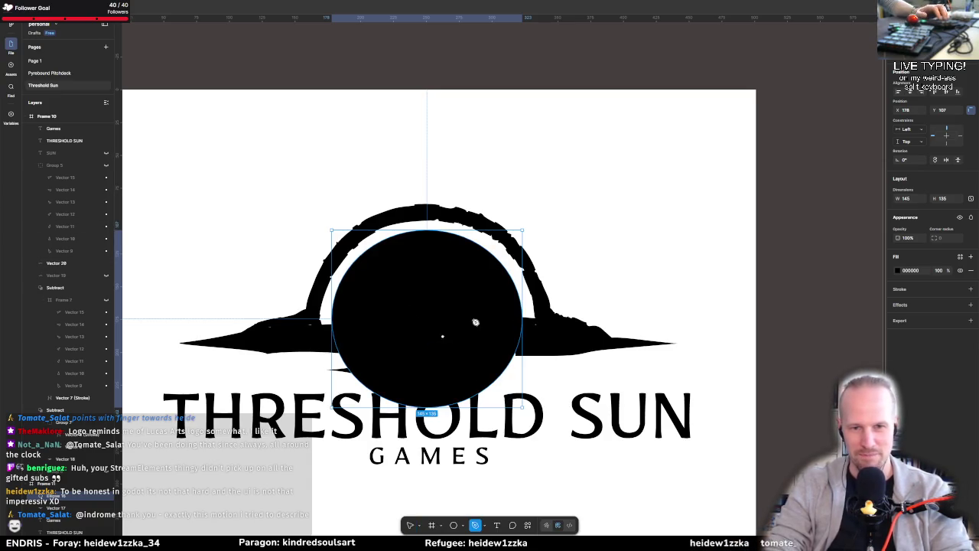
left_click(499, 265)
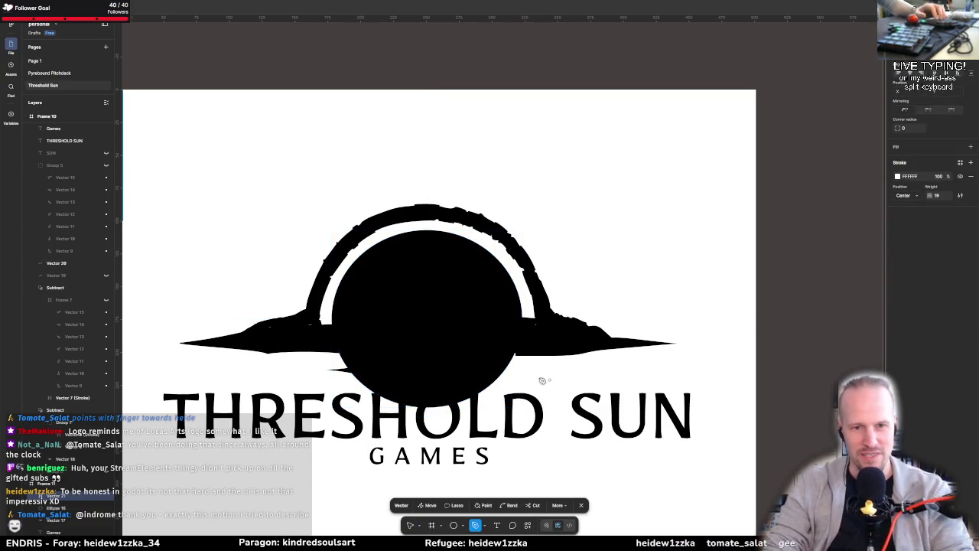
key("Escape")
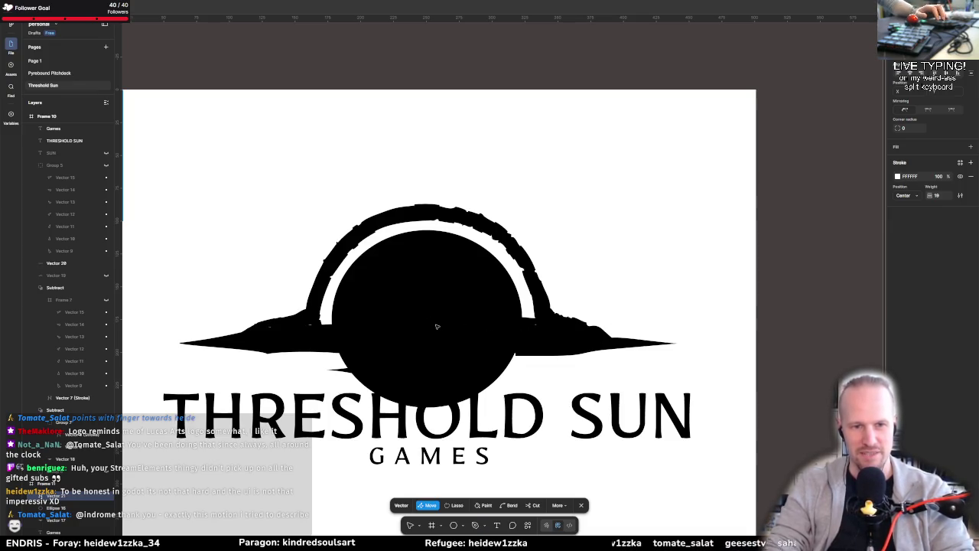
left_click(449, 331)
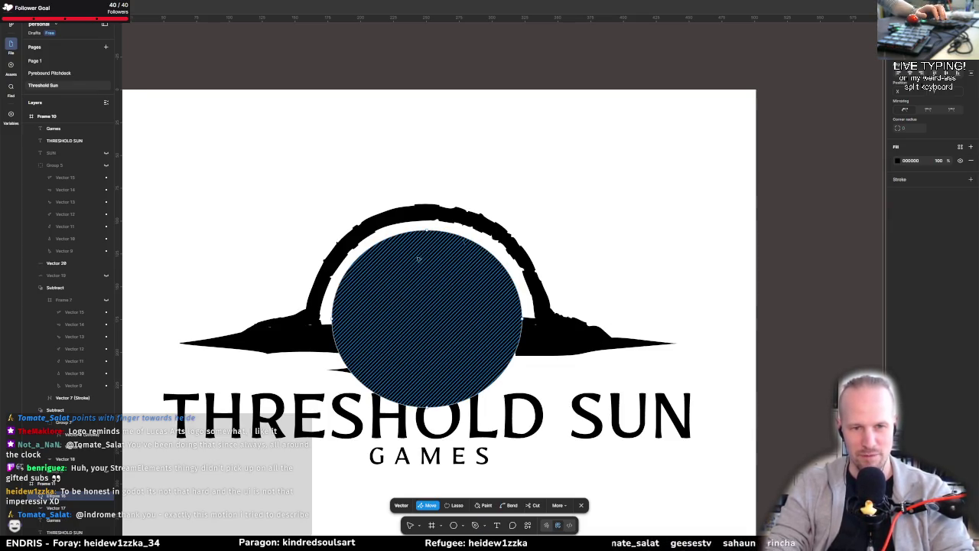
key("o")
left_click_drag(391, 290, 480, 380)
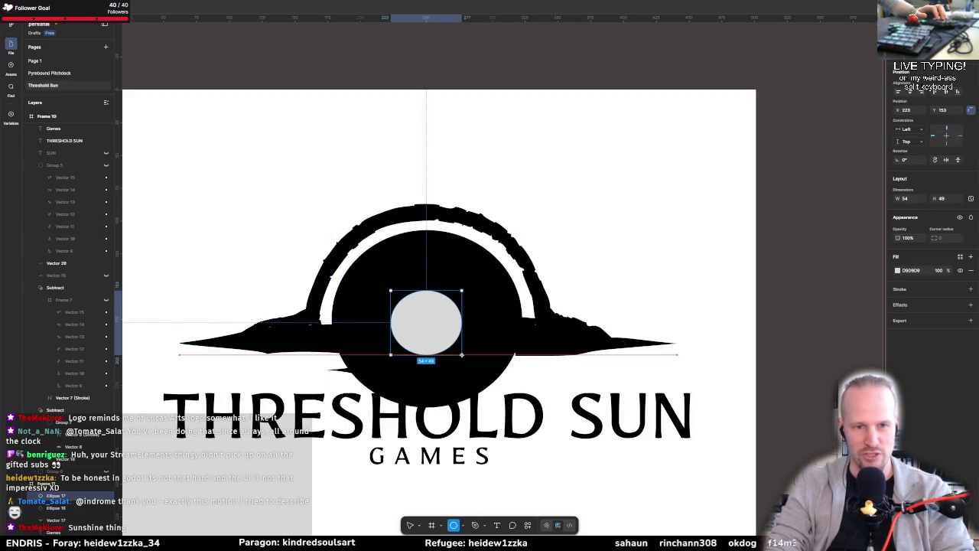
Step: Move the small light-grey circle to the sun's centre, then delete it
mouse_move(448, 334)
left_mouse_down()
mouse_move(432, 312)
mouse_move(440, 321)
left_mouse_up()
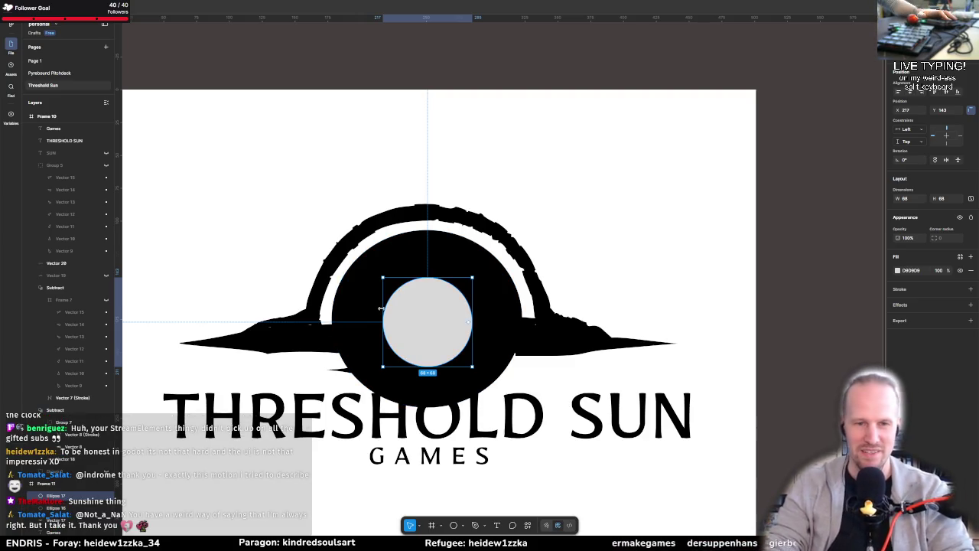
left_click(624, 286)
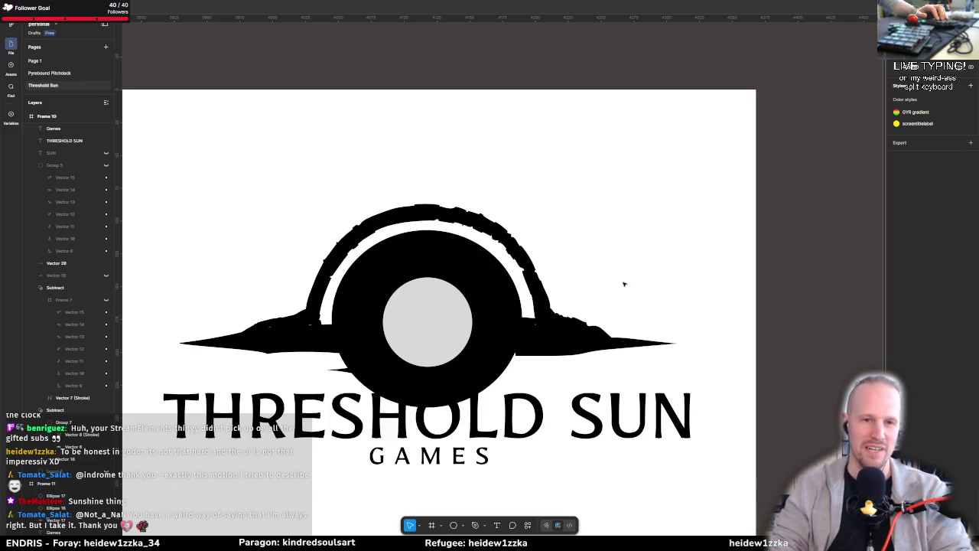
left_click(443, 330)
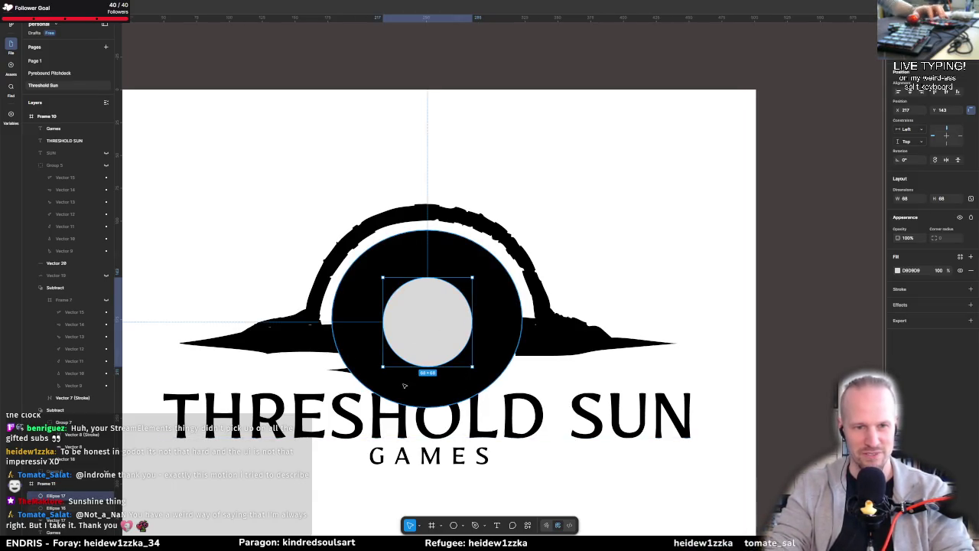
key("Delete")
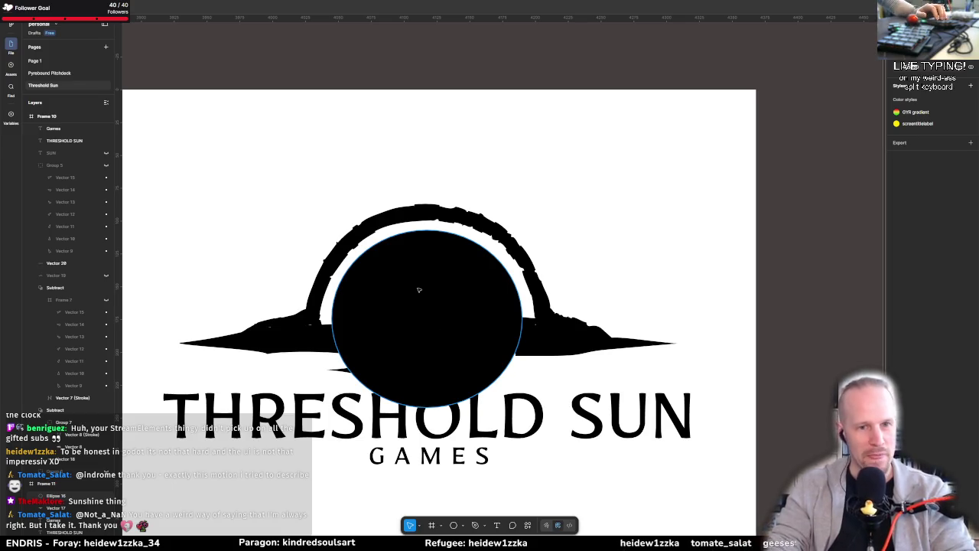
Step: Hide the black sun circle with Ctrl+Shift+H
left_click(418, 289)
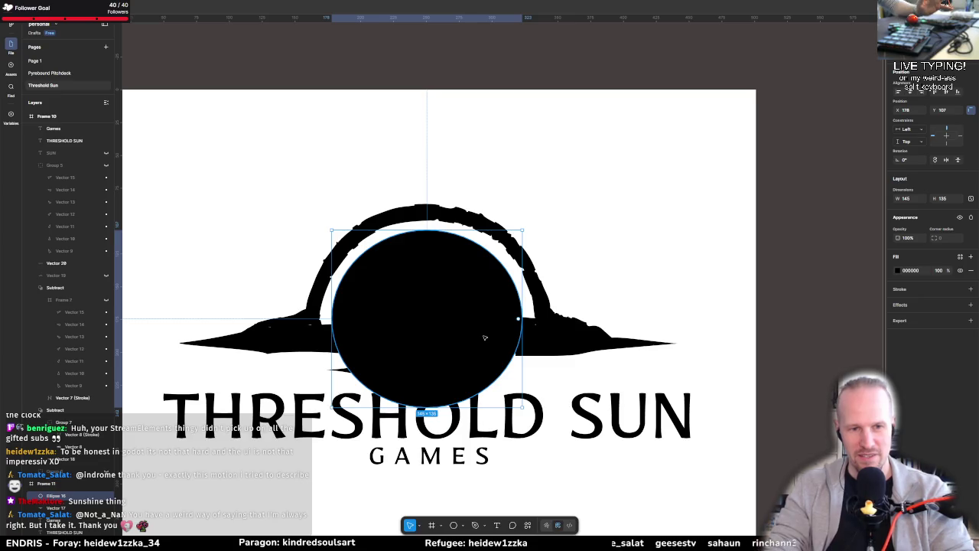
key("p")
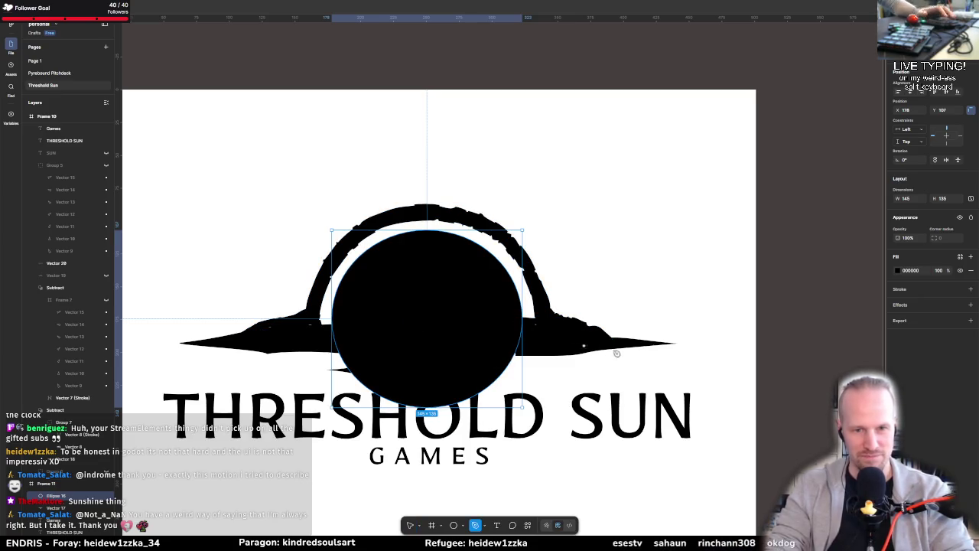
key("Escape")
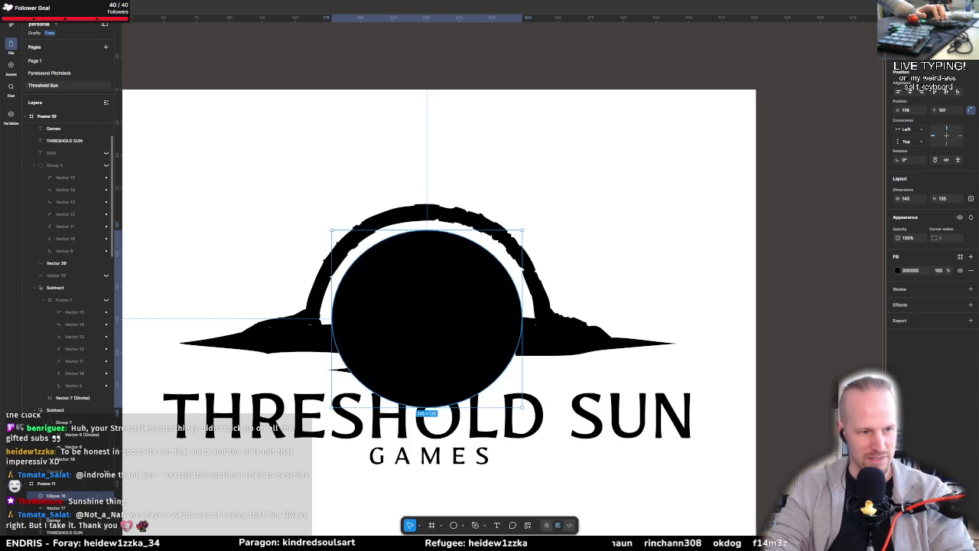
key("ctrl+shift+h")
key("ctrl+shift+h")
Step: Draw a closed trapezoid path that covers the lower part of the black sun
key("p")
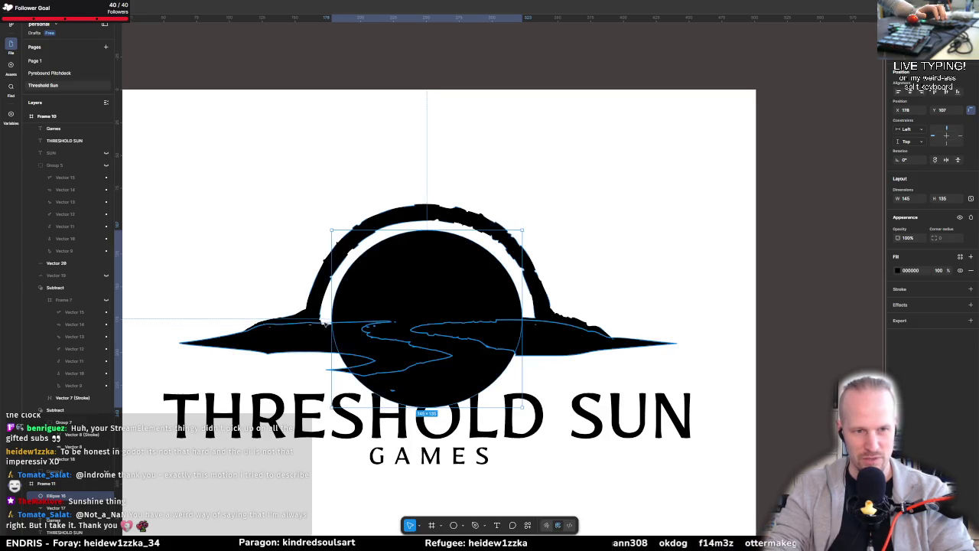
left_click(316, 325)
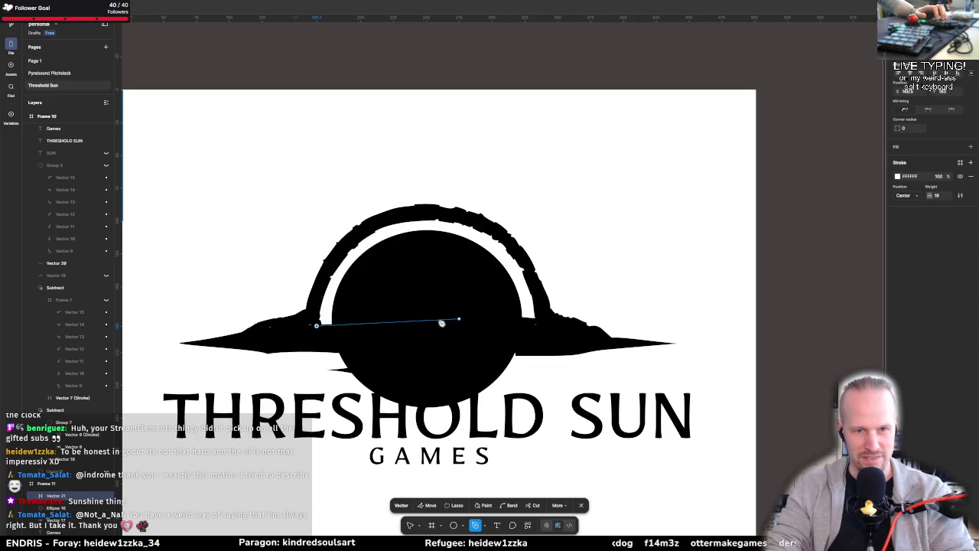
left_click_drag(426, 315, 508, 314)
left_click(563, 320)
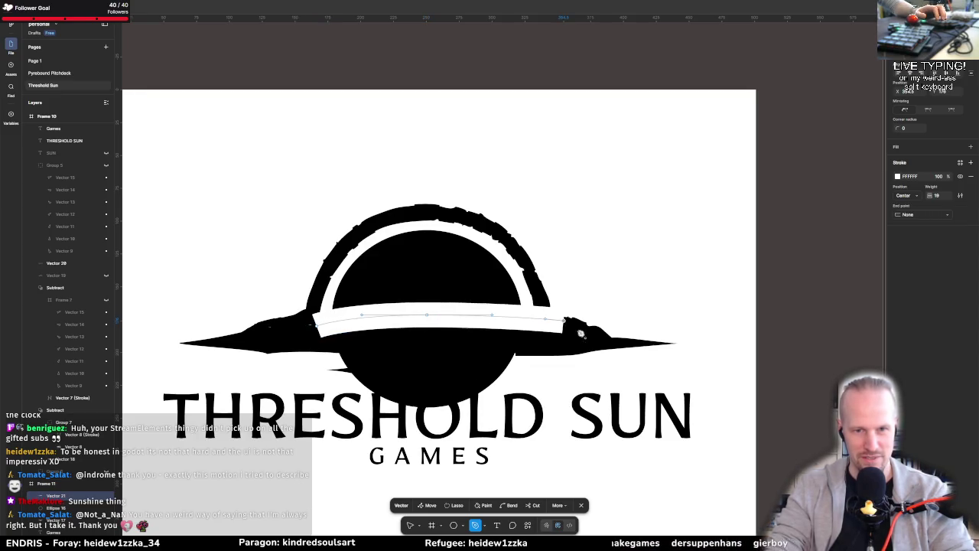
left_click(474, 450)
left_click(345, 441)
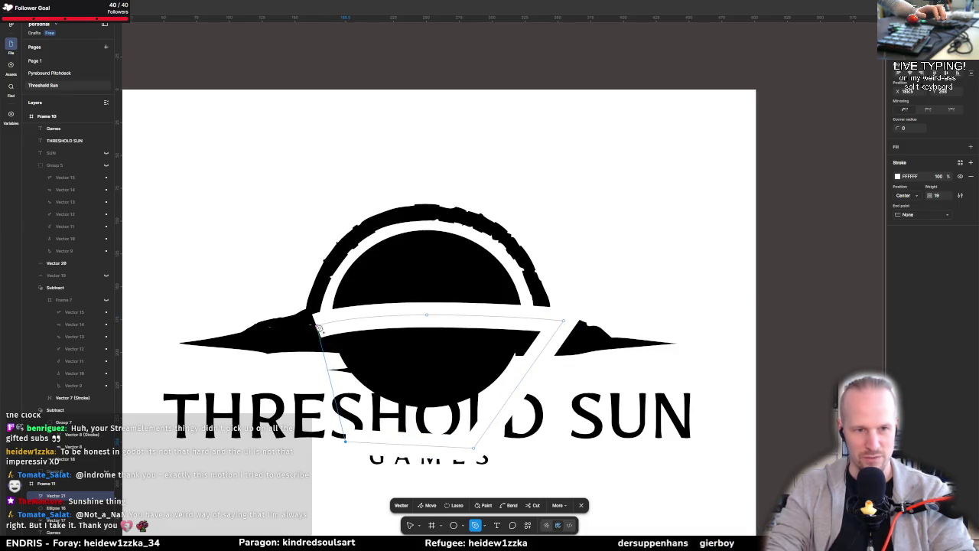
left_click(316, 325)
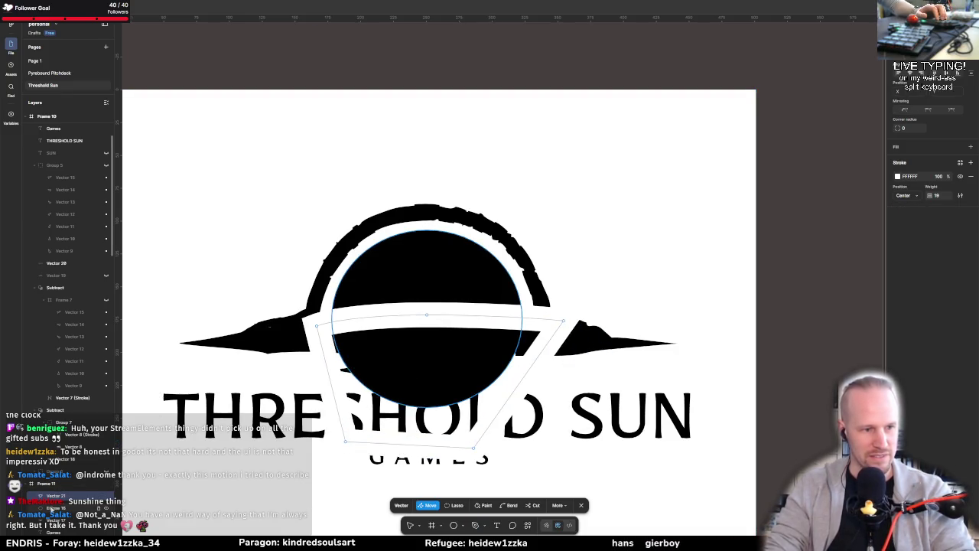
key("Escape")
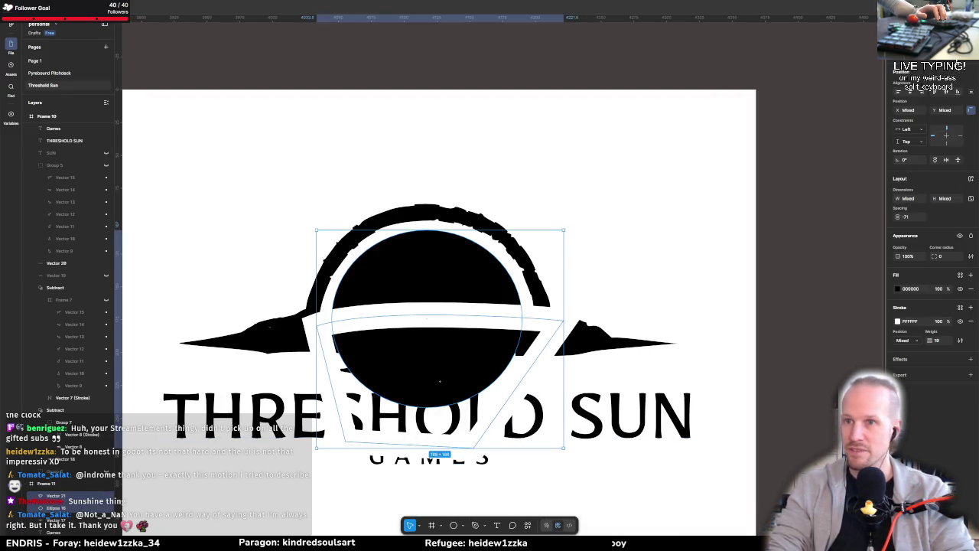
Step: Give the trapezoid a grey fill and subtract it from the sun, leaving a 144.99 × 70 half-dome
left_click(948, 68)
left_click(925, 87)
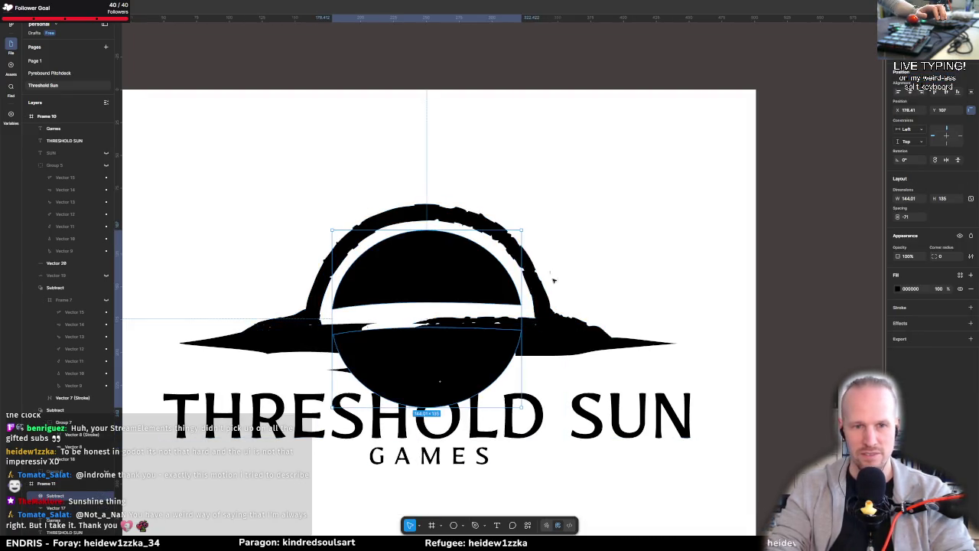
key("ctrl+z")
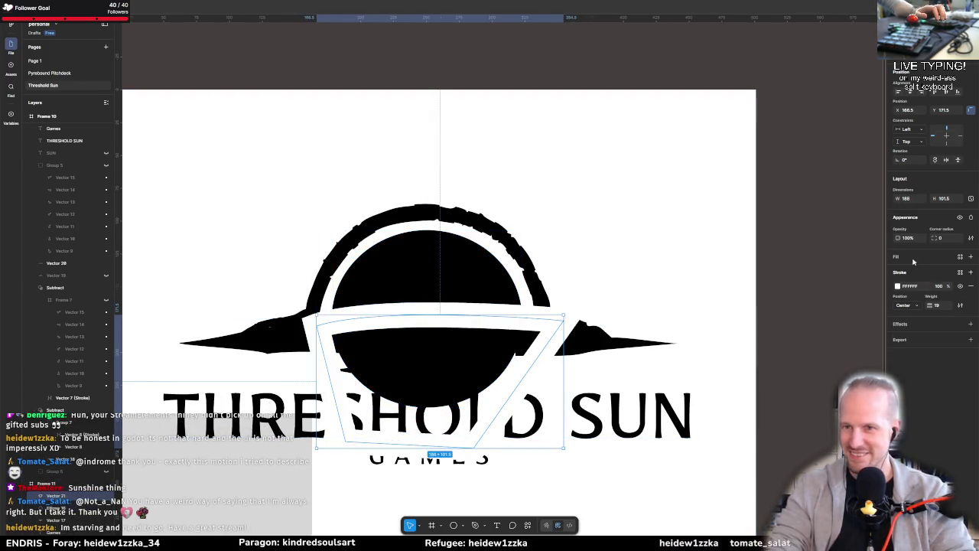
left_click(970, 285)
left_click(970, 257)
left_click(897, 270)
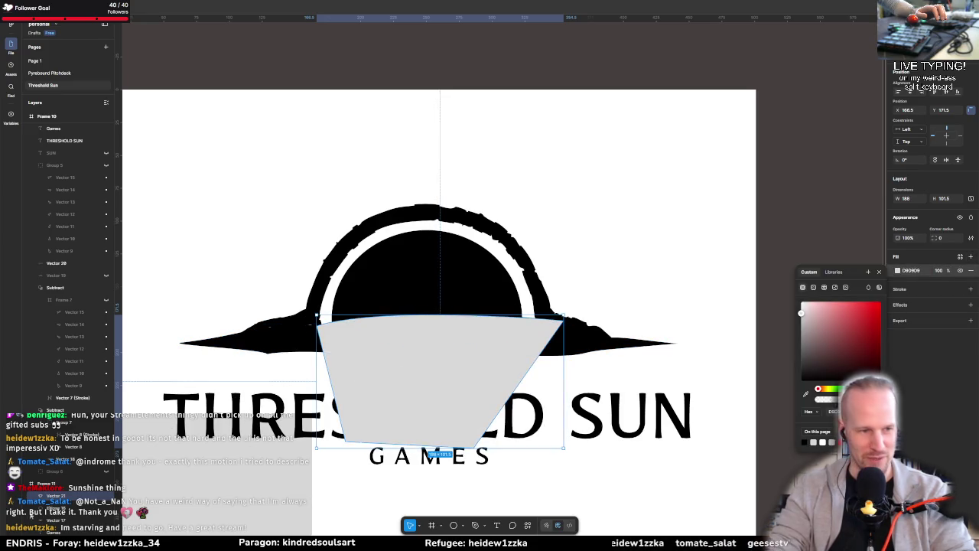
left_click(77, 508, "shift")
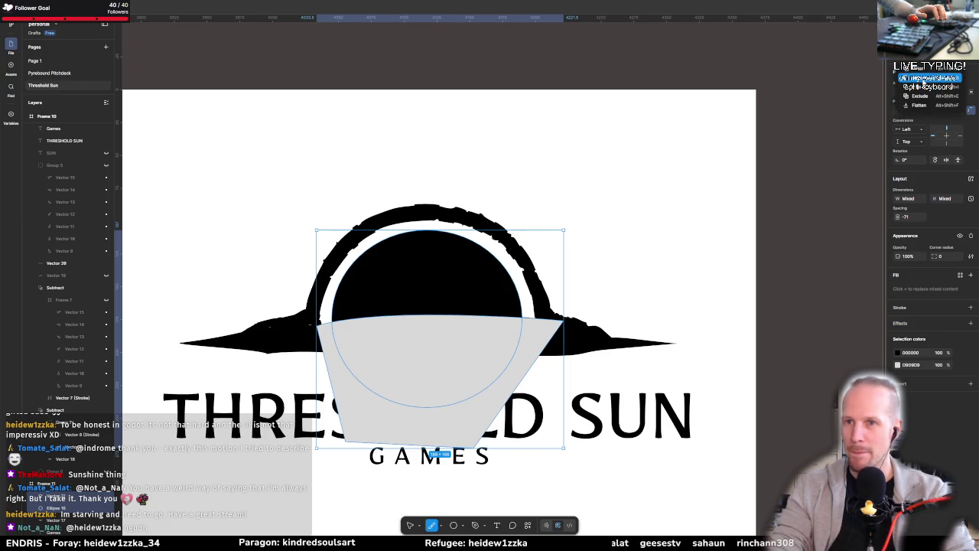
key("ctrl+alt+s")
key("Escape")
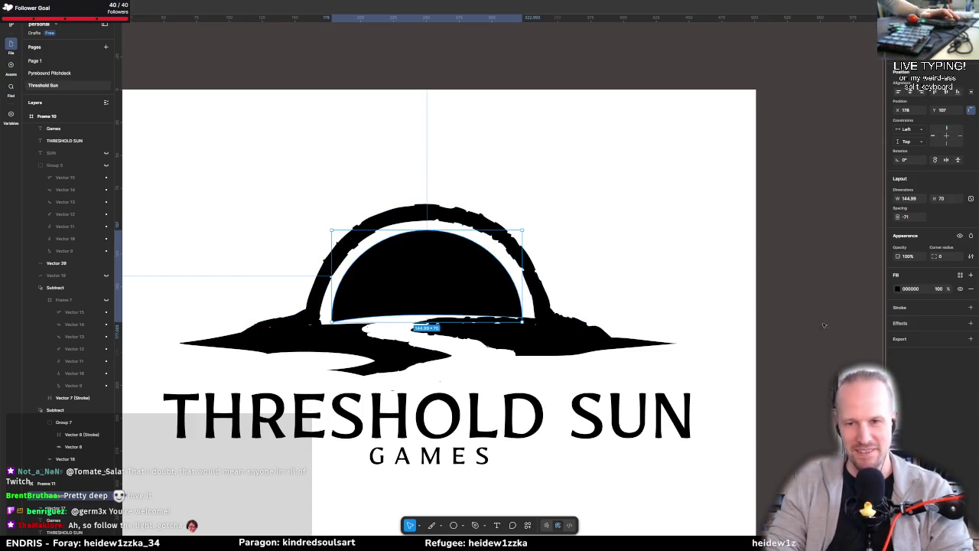
Step: Select the half-circle sun and confirm its size is 144.99 × 70
left_click(591, 293)
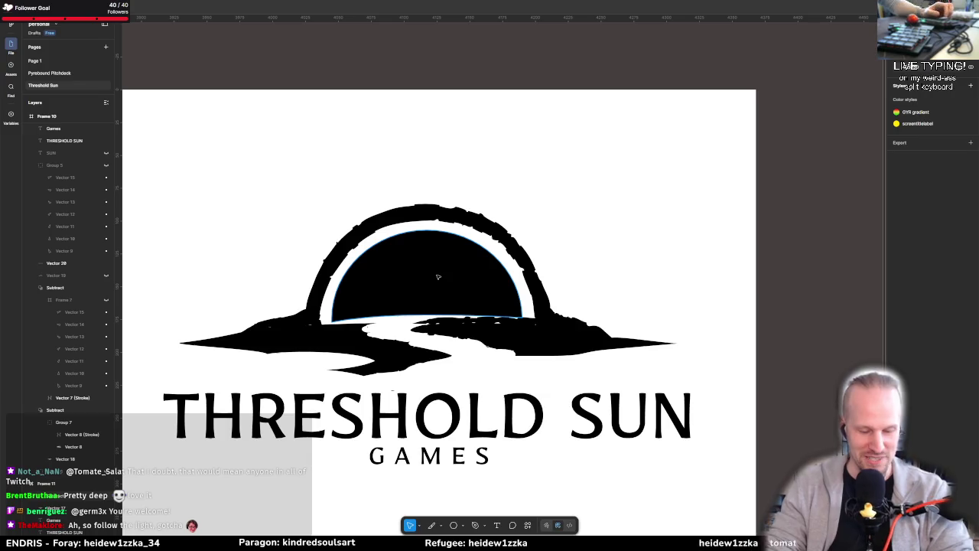
left_click(403, 262)
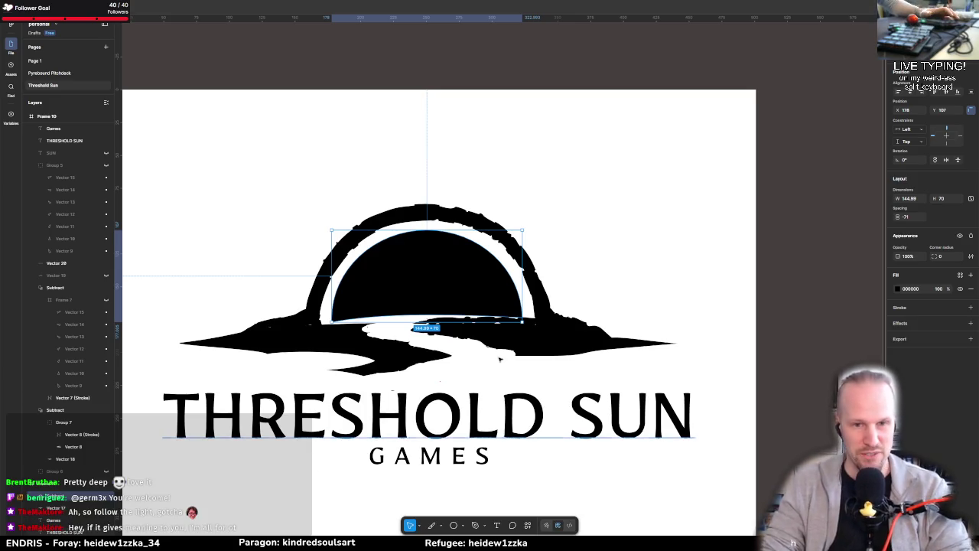
left_click(594, 244)
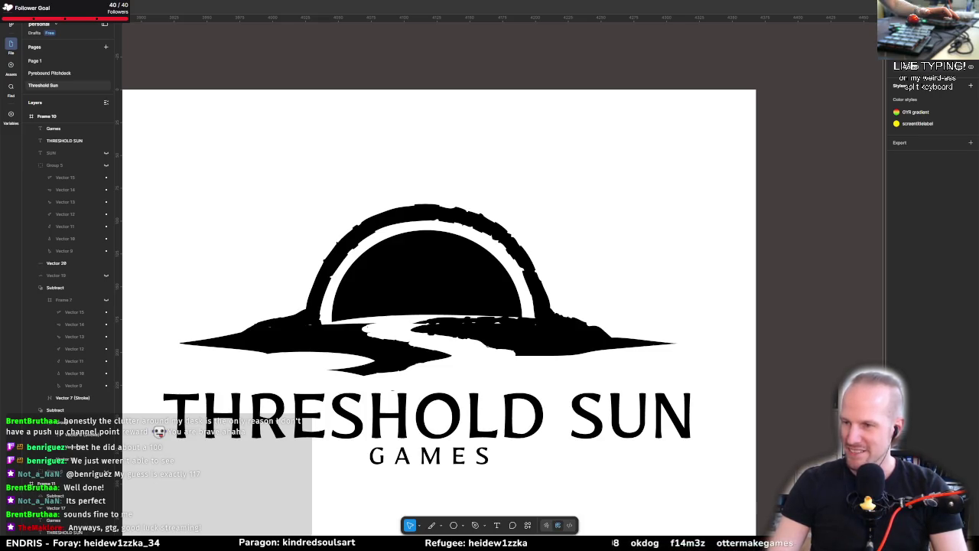
left_click(421, 280)
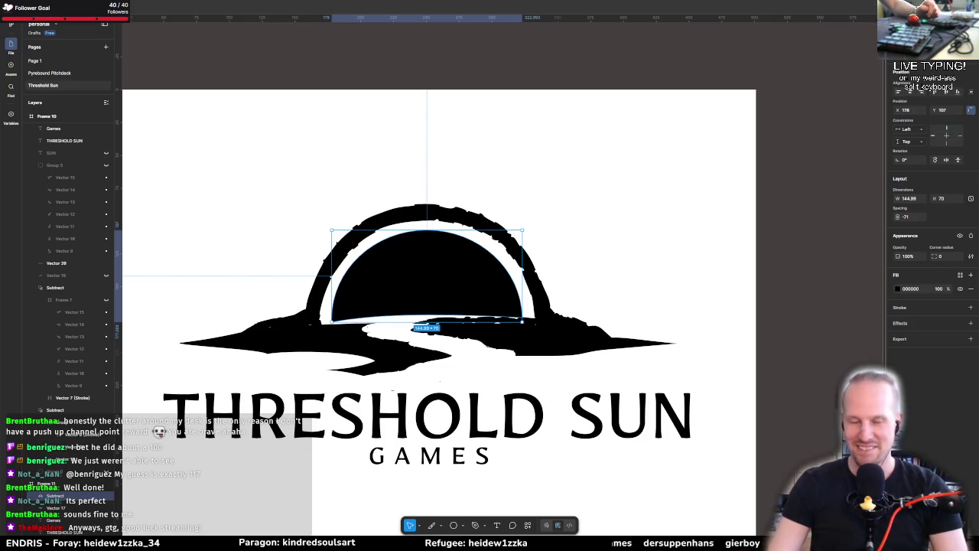
scroll(490, 354, "down", 1)
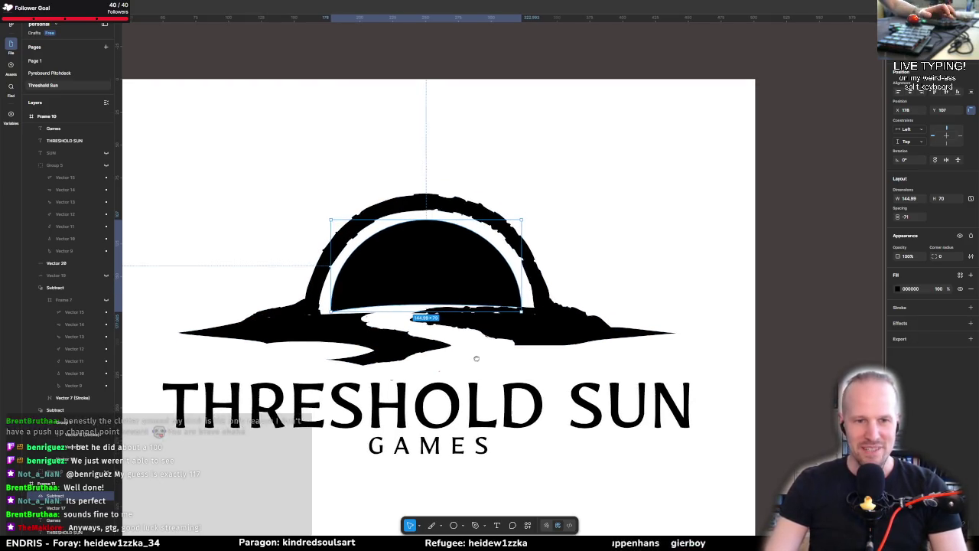
key("Escape")
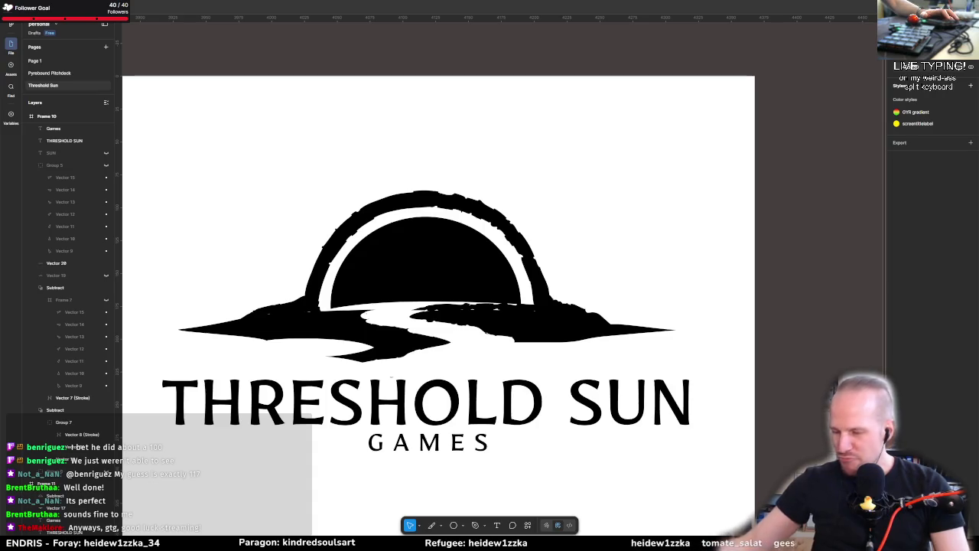
scroll(765, 230, "left", 2)
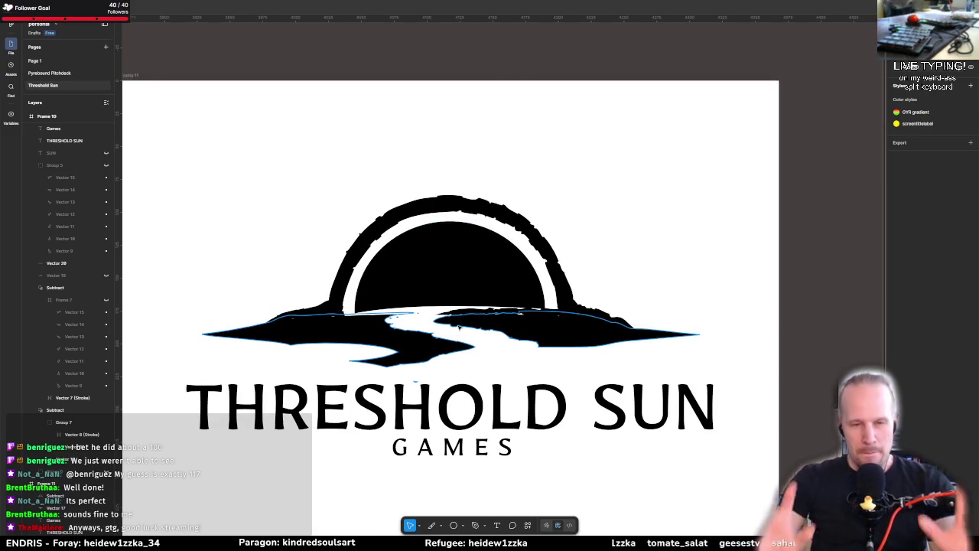
scroll(459, 322, "up", 3)
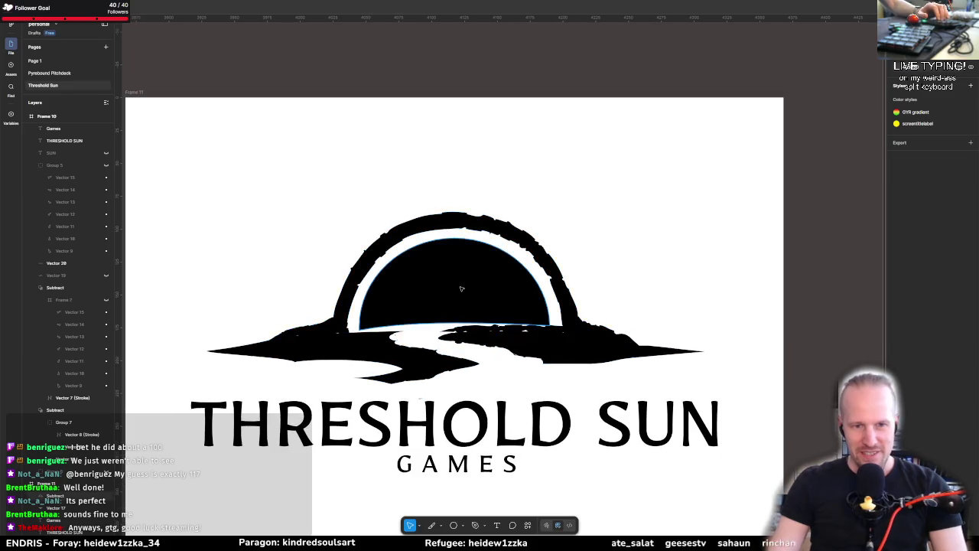
left_click(441, 310)
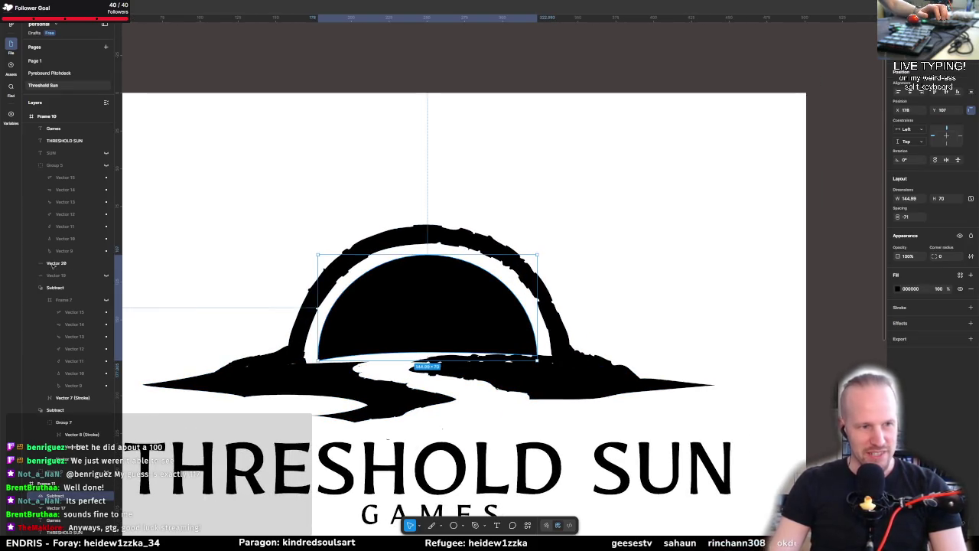
Step: Draw a circle over the middle of the sun, resting on the horizon
left_click(454, 524)
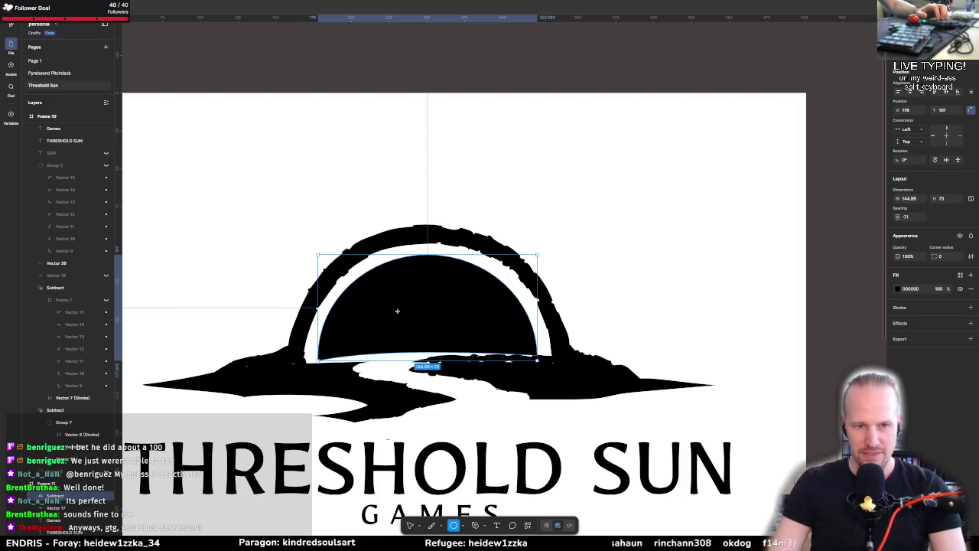
left_click_drag(400, 306, 474, 381)
left_click_drag(436, 343, 428, 337)
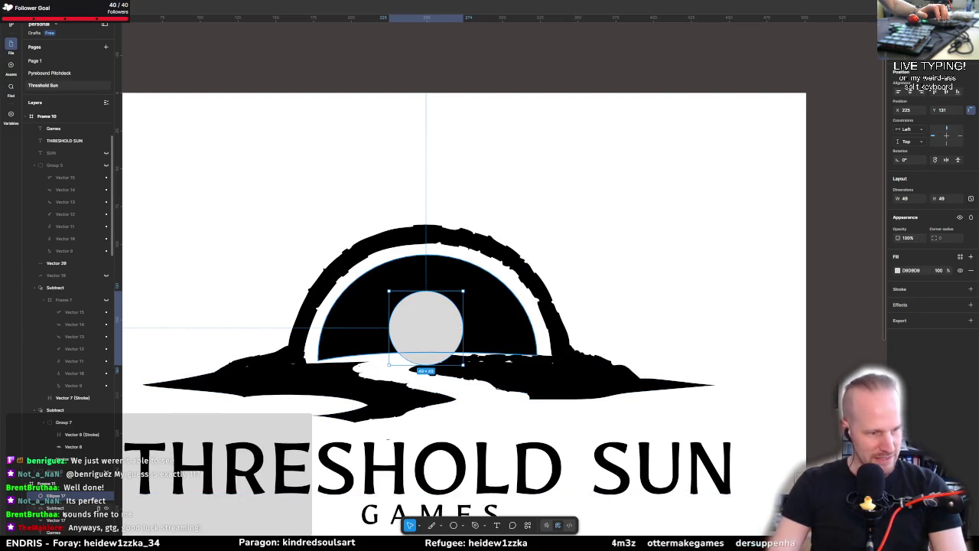
Step: Move the circle into the Subtract group and group it with Vector 21 to cut a 49 × 49 hole
scroll(66, 418, "down", 3)
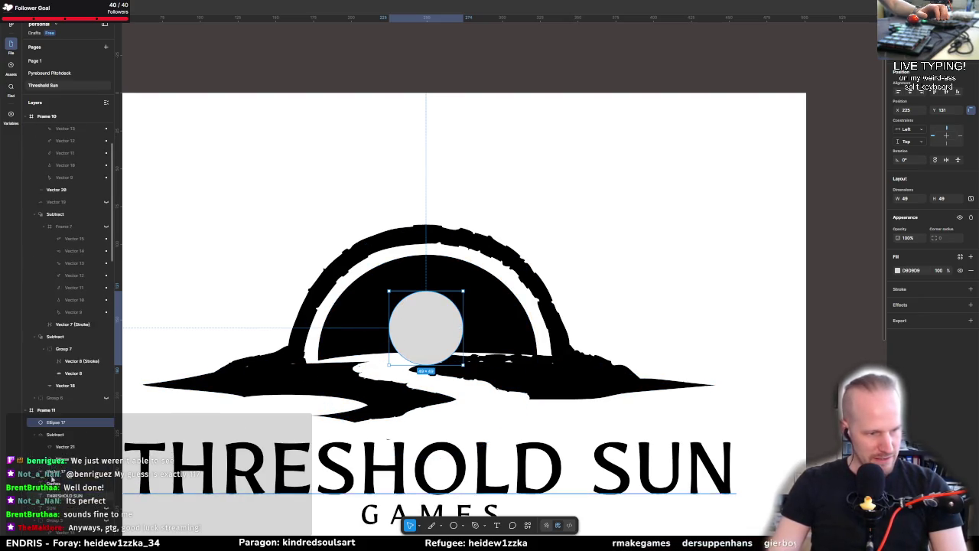
left_click_drag(67, 432, 67, 442)
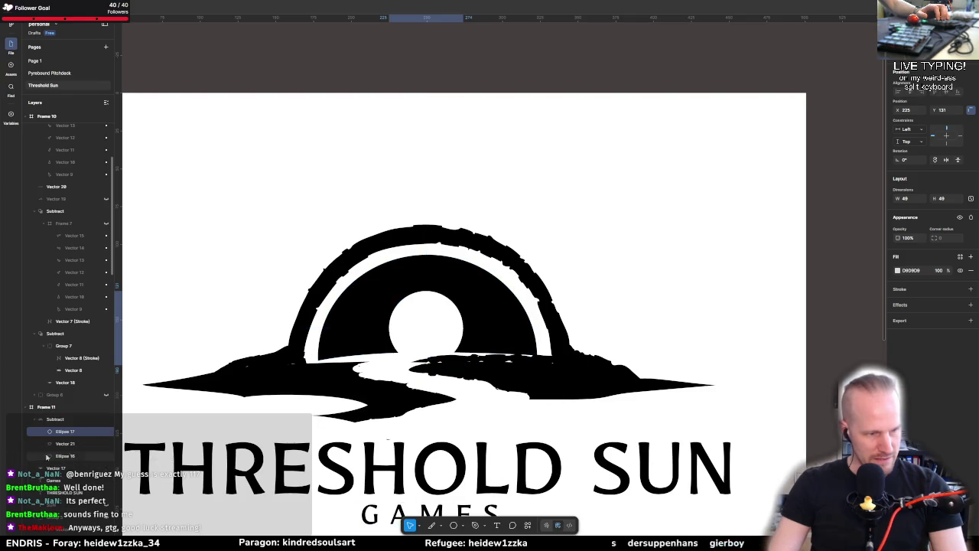
right_click(67, 443)
left_click(57, 433)
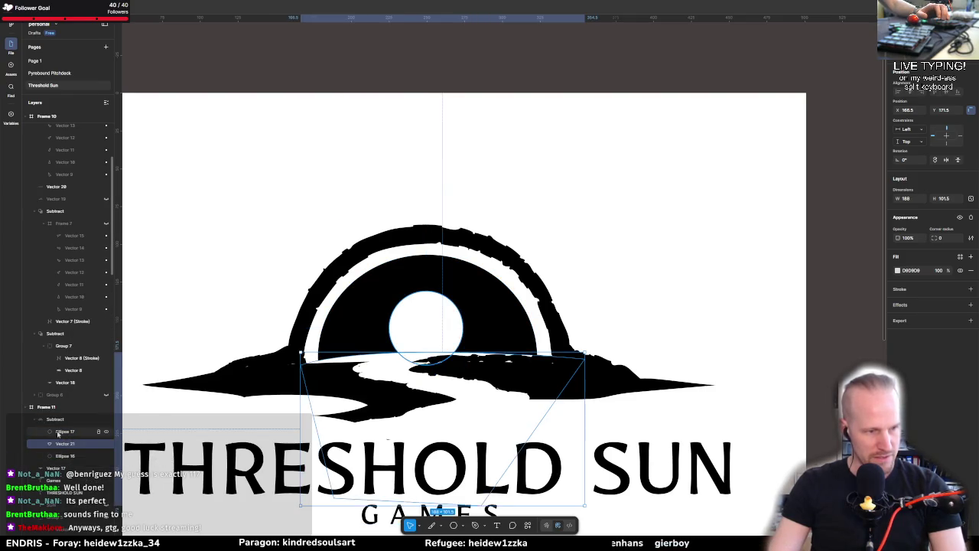
left_click(57, 434, "shift")
right_click(57, 434)
left_click(92, 360)
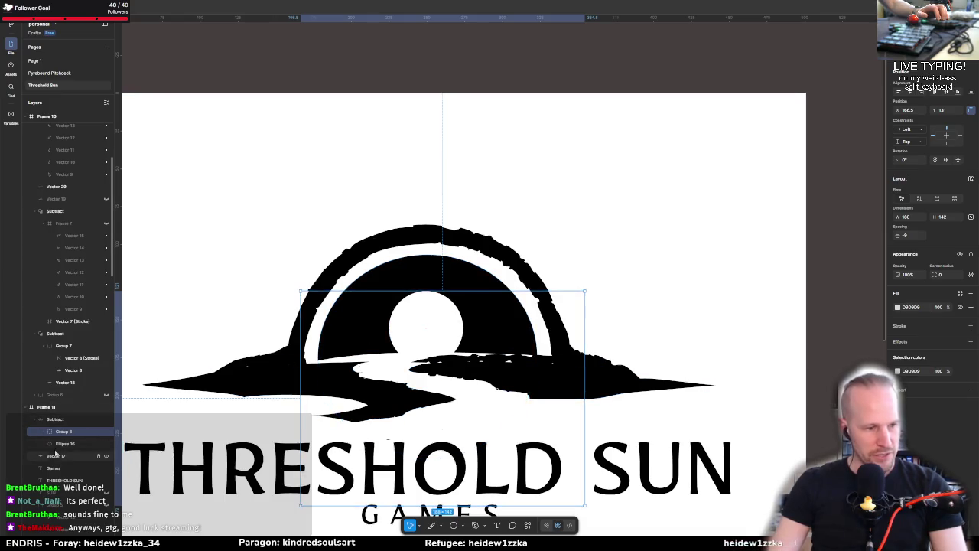
Step: Resize the cutting circle Ellipse 17 to about 71 × 64, widening the sun's hole
left_click(44, 431)
left_click(70, 443)
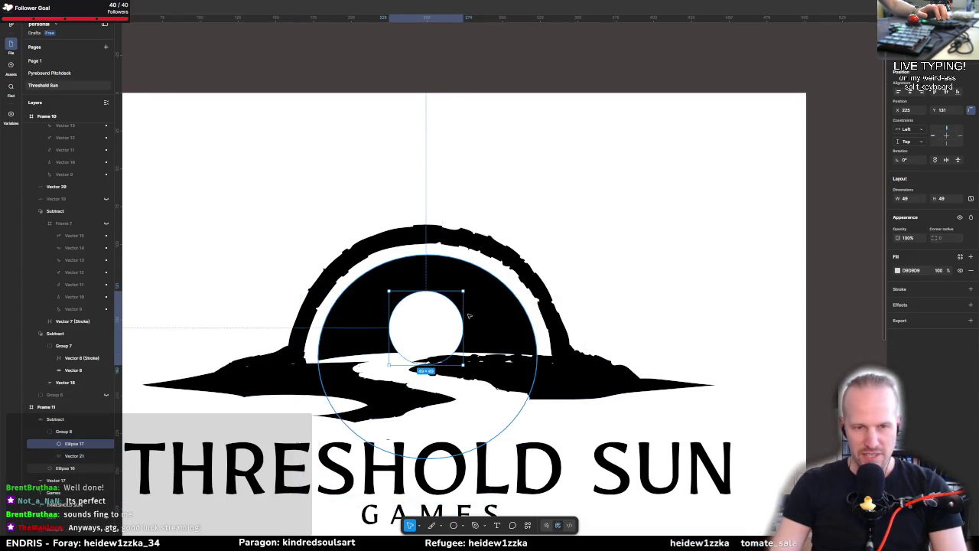
mouse_move(464, 314)
left_mouse_down()
mouse_move(474, 314)
mouse_move(471, 329)
mouse_move(433, 354)
left_mouse_up()
left_click_drag(375, 346, 371, 346)
left_click_drag(442, 303, 429, 326)
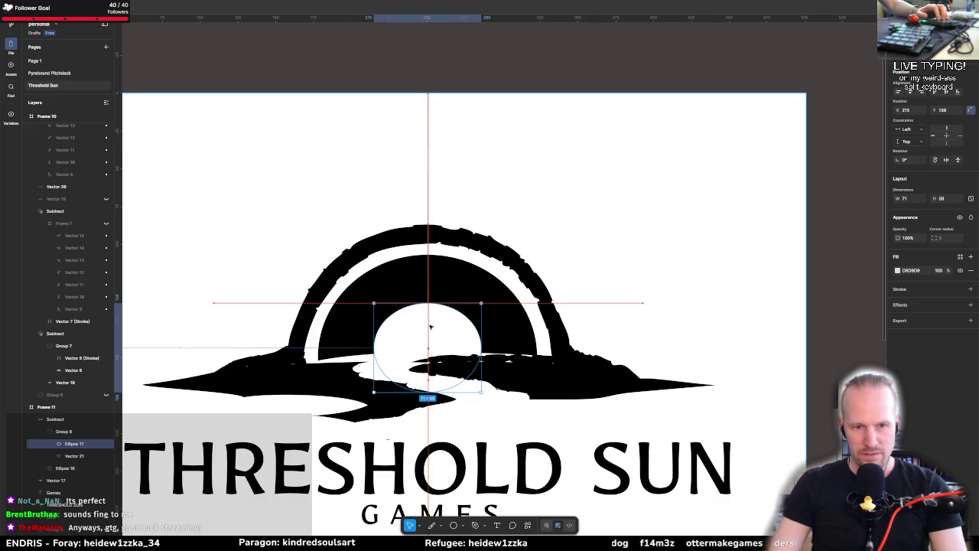
left_click(691, 339)
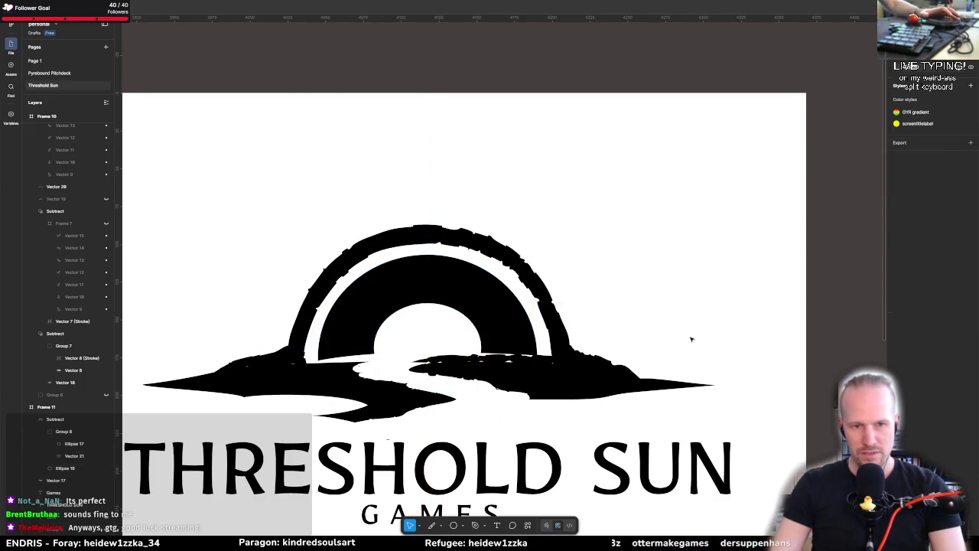
Step: Delete a stray 100×100 rectangle, recheck the hole circle and zoom out
key("r")
left_click(648, 303)
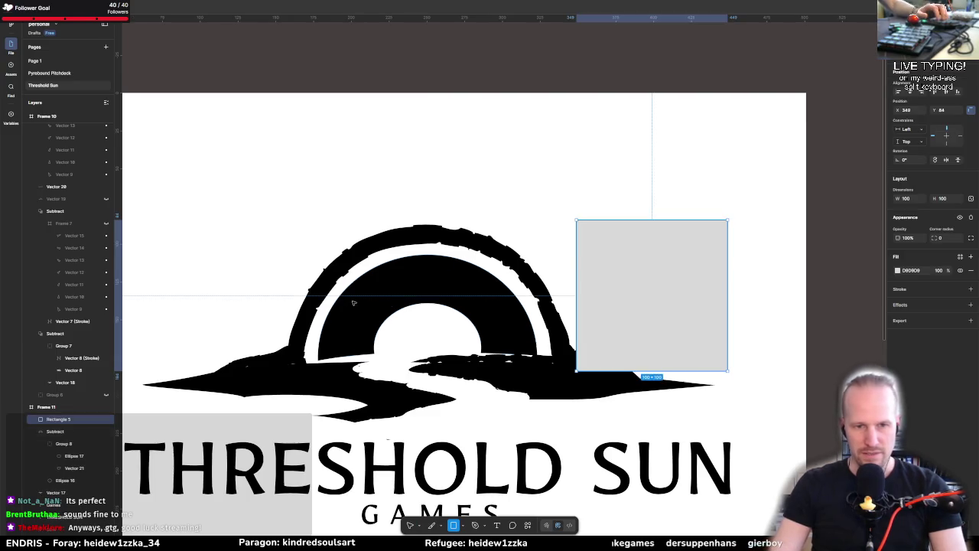
key("Delete")
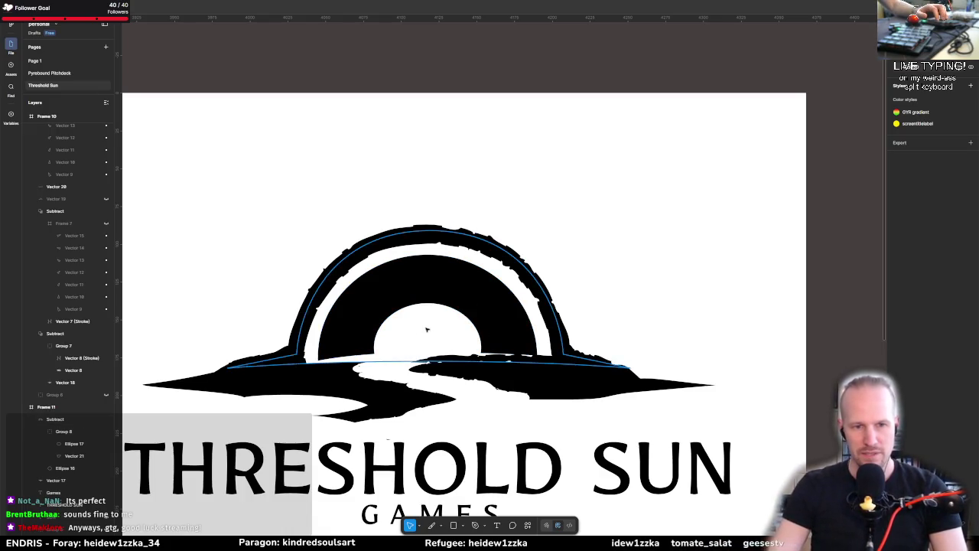
left_click(428, 306)
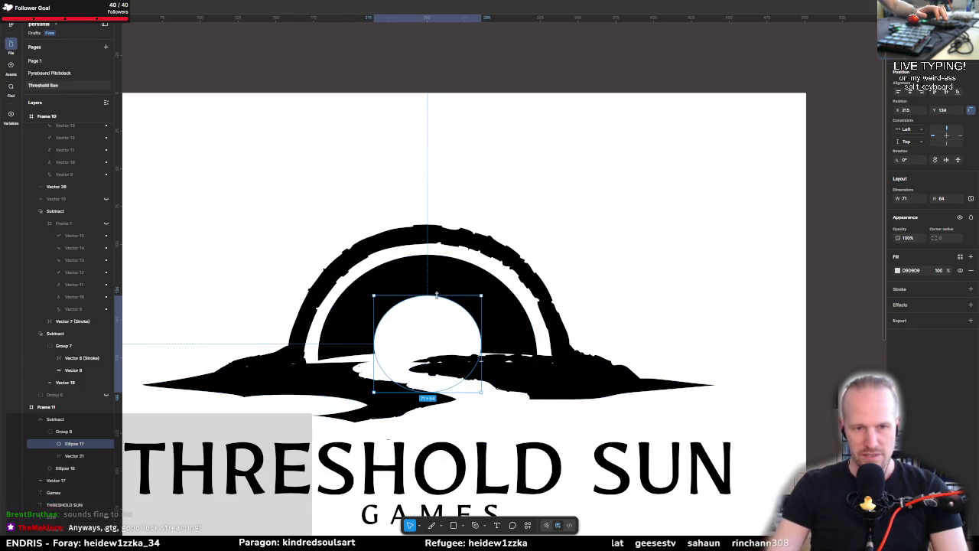
left_click(679, 295)
scroll(494, 341, "down", 5)
scroll(482, 328, "down", 1)
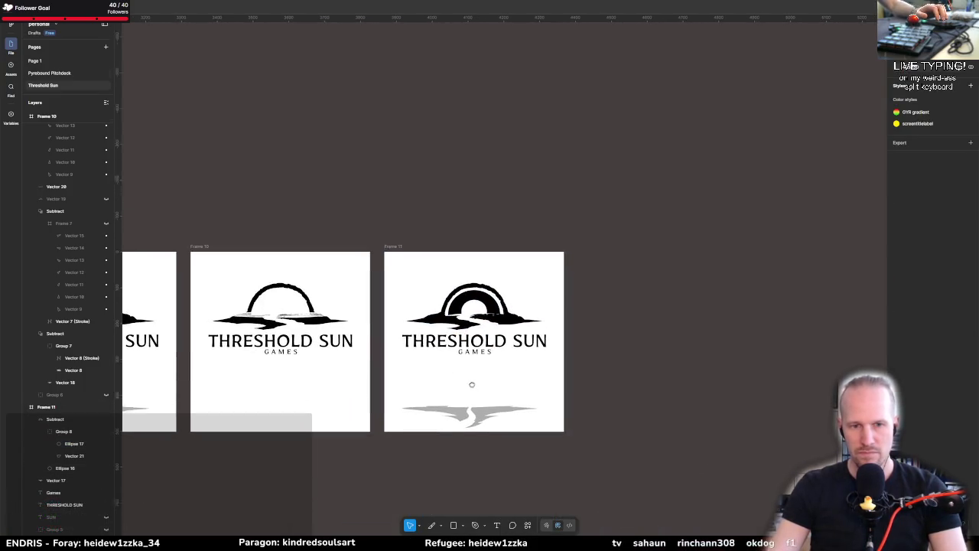
Step: Move the river shape Vector 21 up a few pixels to position 166, 167
scroll(559, 336, "left", 5)
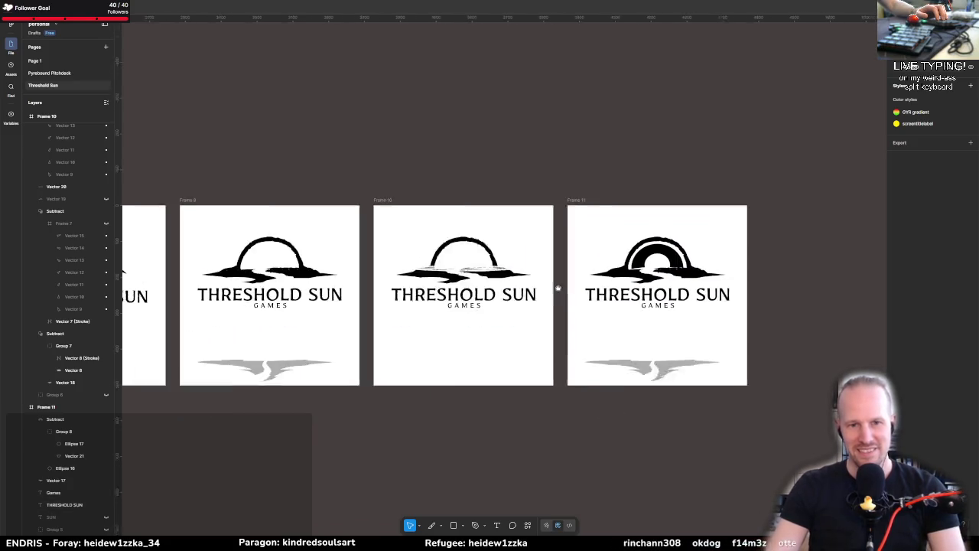
scroll(666, 285, "right", 4)
scroll(666, 284, "up", 1)
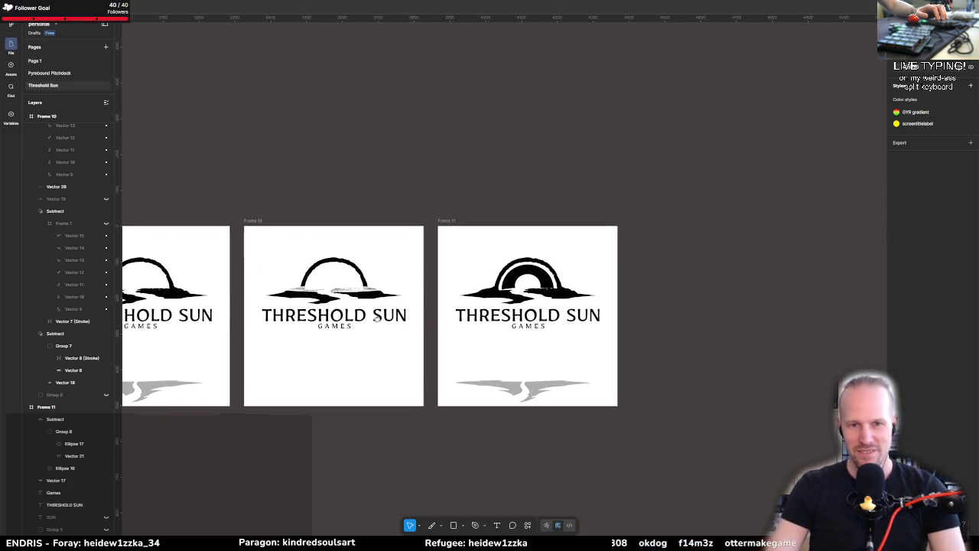
scroll(545, 289, "up", 10)
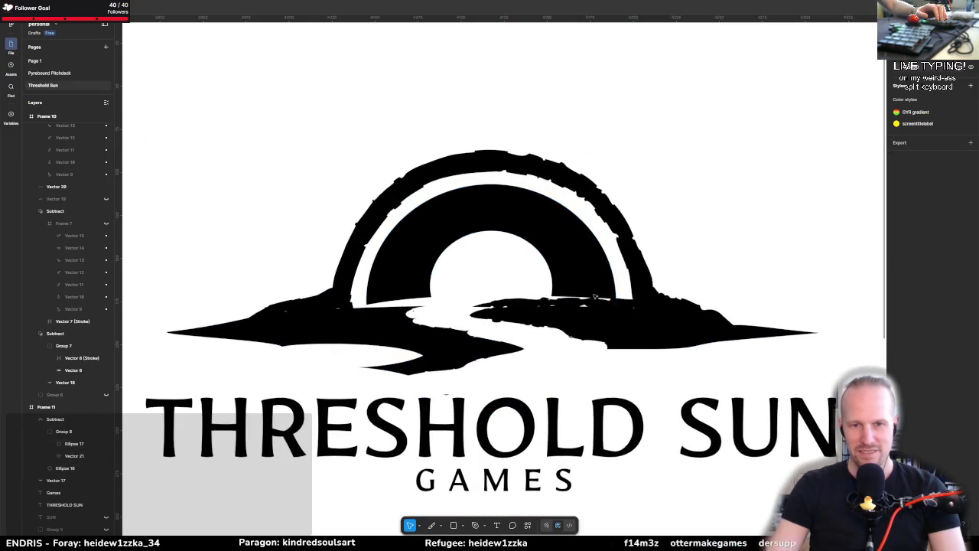
left_click(417, 284)
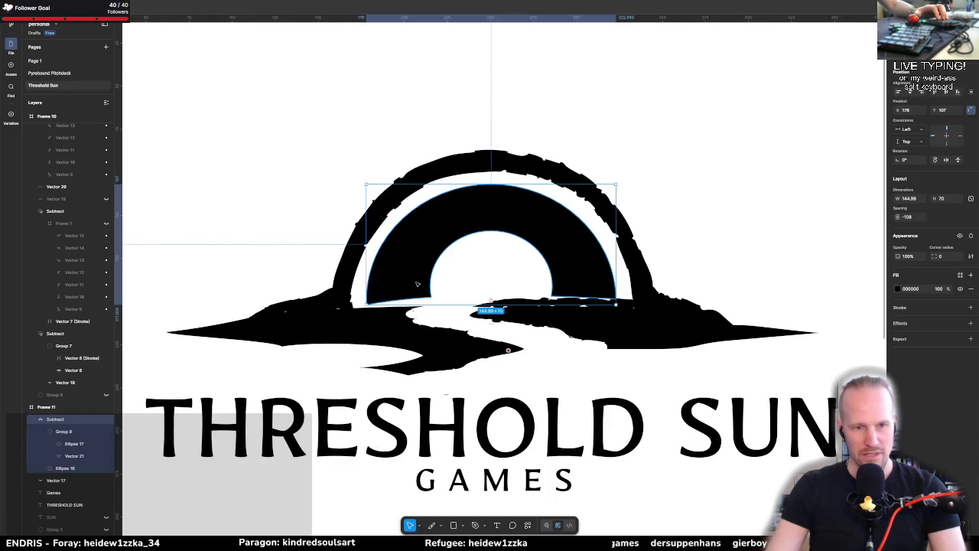
left_click(533, 373)
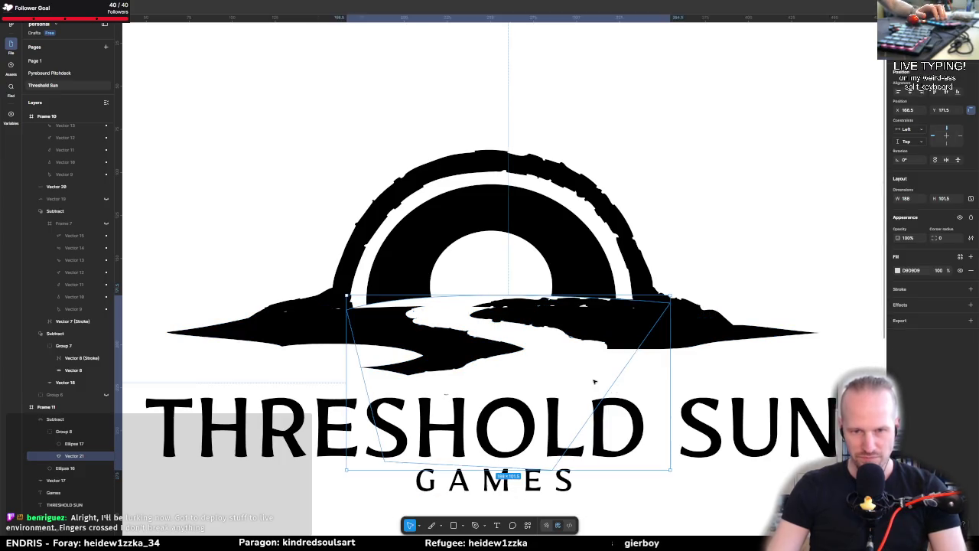
left_click_drag(594, 380, 593, 375)
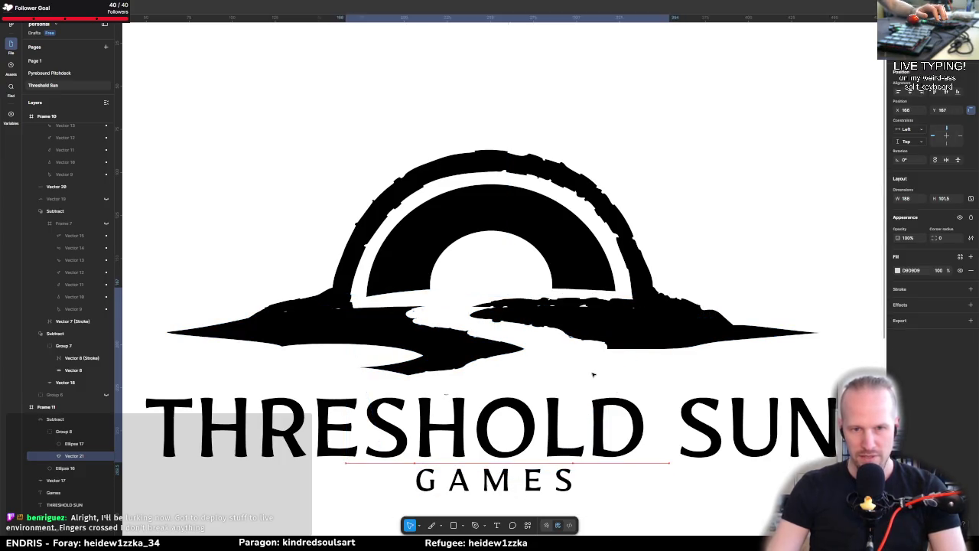
left_click(678, 360)
scroll(612, 367, "down", 10)
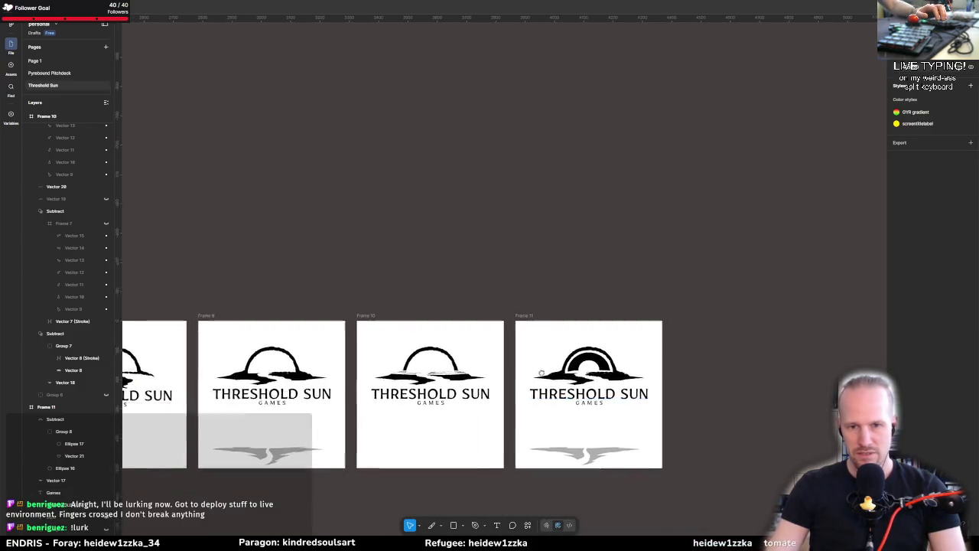
scroll(551, 375, "down", 2)
scroll(581, 383, "up", 5)
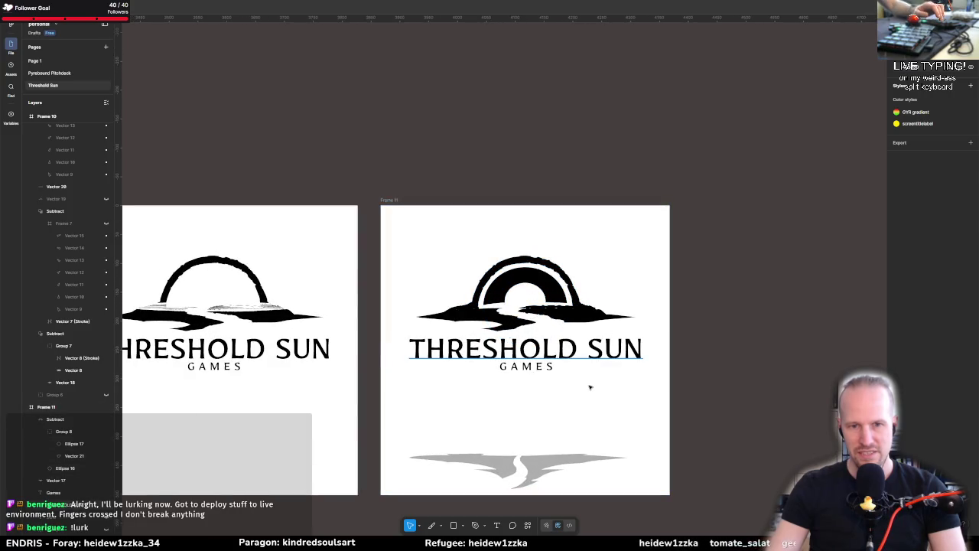
Step: Nudge the river shape Vector 21 down 4 px beneath the sun
key("ctrl+z")
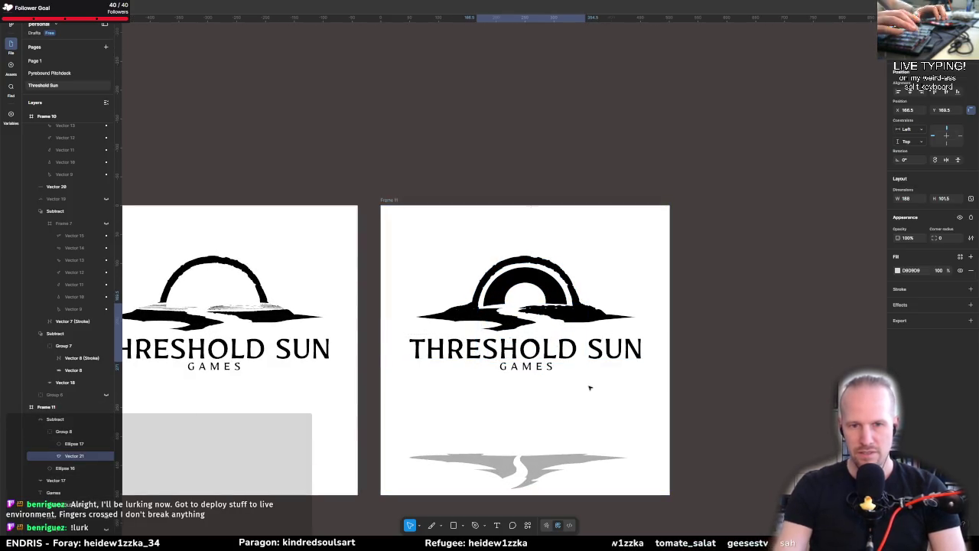
key("ctrl+z")
key("Down")
key("Down")
key("Down")
key("Down")
key("Down")
key("Down")
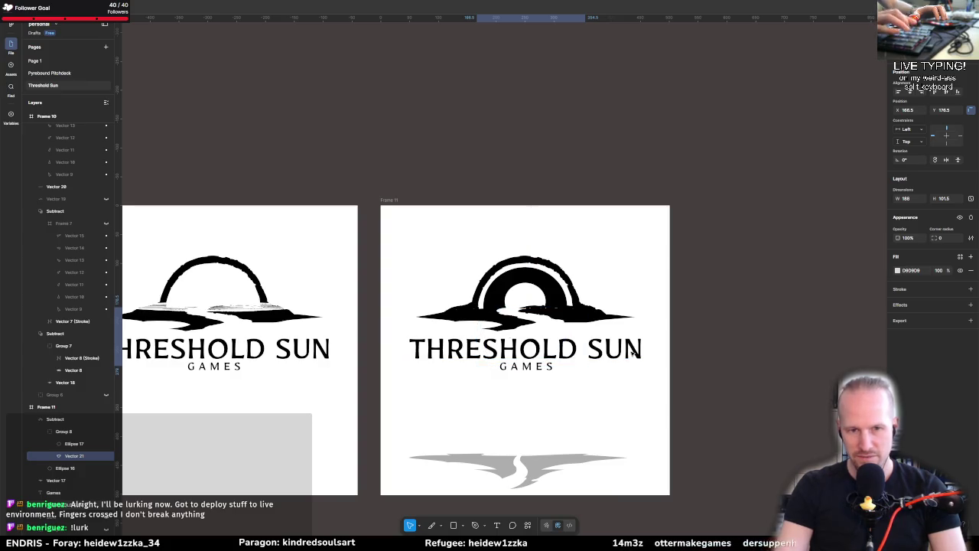
left_click(690, 327)
scroll(642, 317, "right", 1)
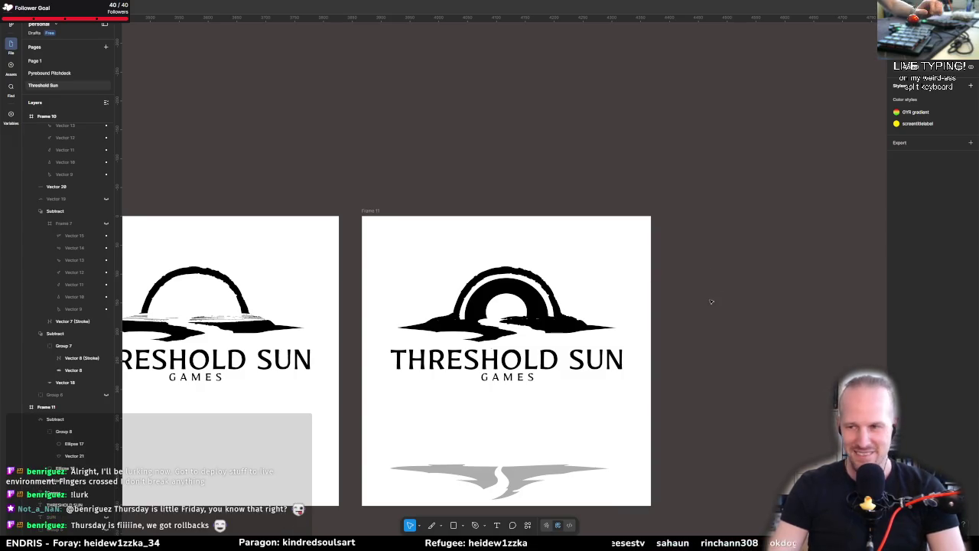
scroll(711, 302, "up", 1)
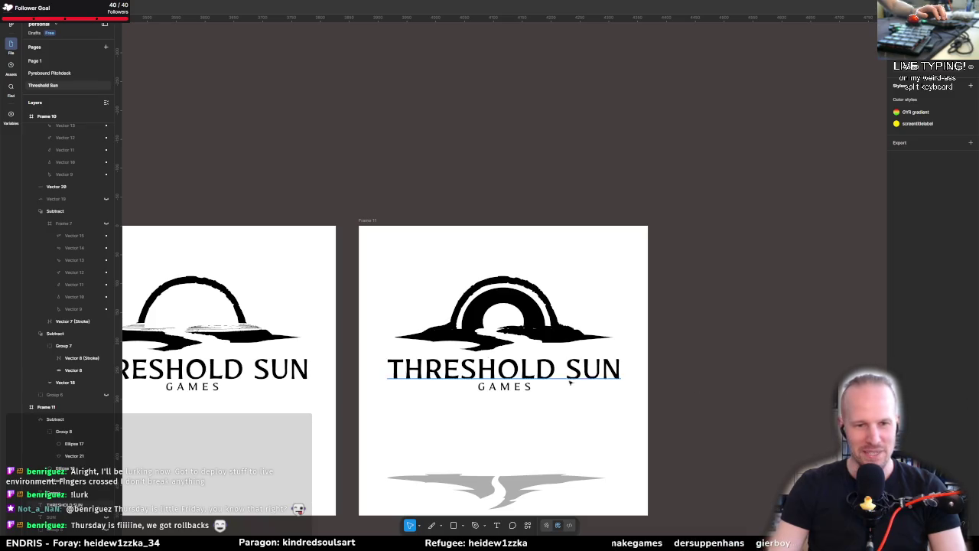
scroll(520, 305, "up", 5)
scroll(520, 304, "up", 1)
scroll(520, 305, "right", 1)
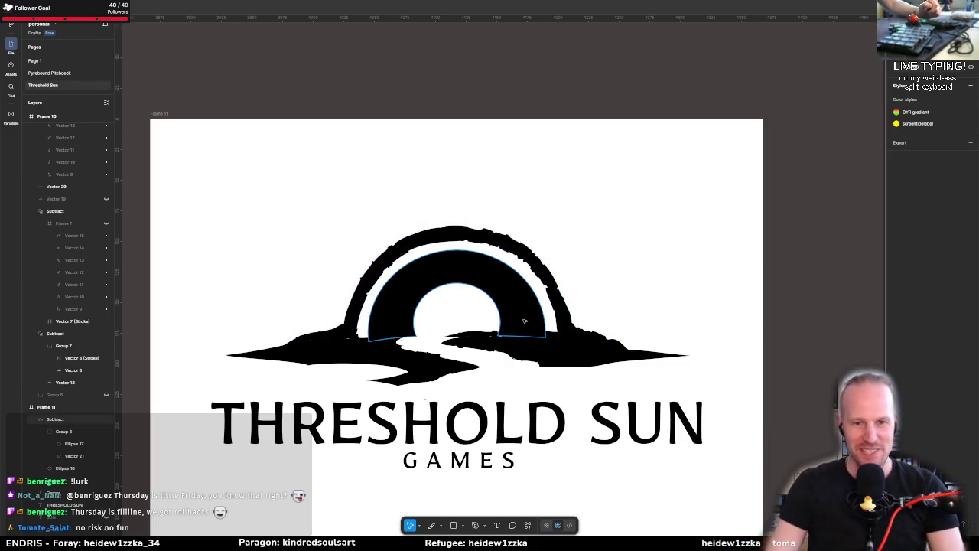
Step: Select and inspect the arch and sun circle shapes inside the Frame 11 logo
scroll(454, 351, "down", 1)
scroll(454, 350, "up", 2)
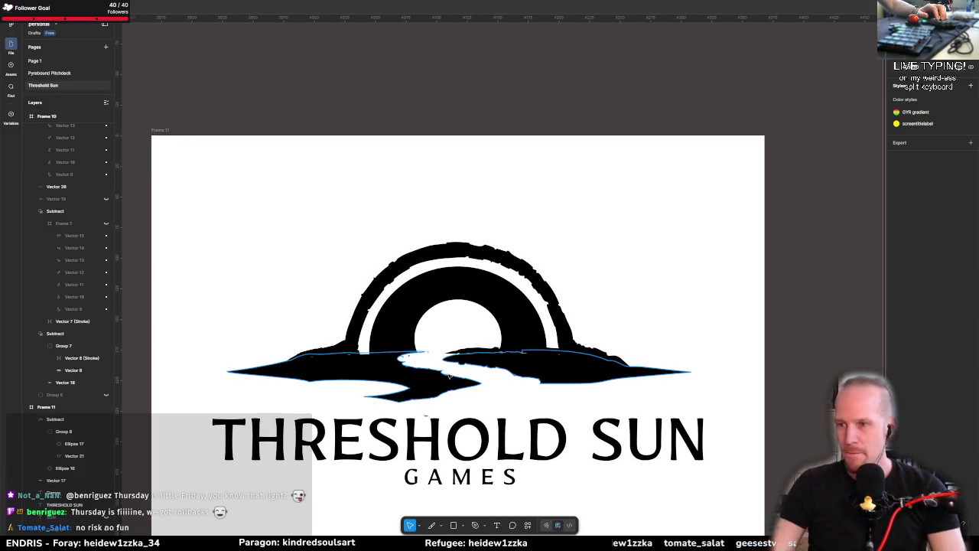
scroll(497, 386, "up", 1)
scroll(497, 386, "right", 1)
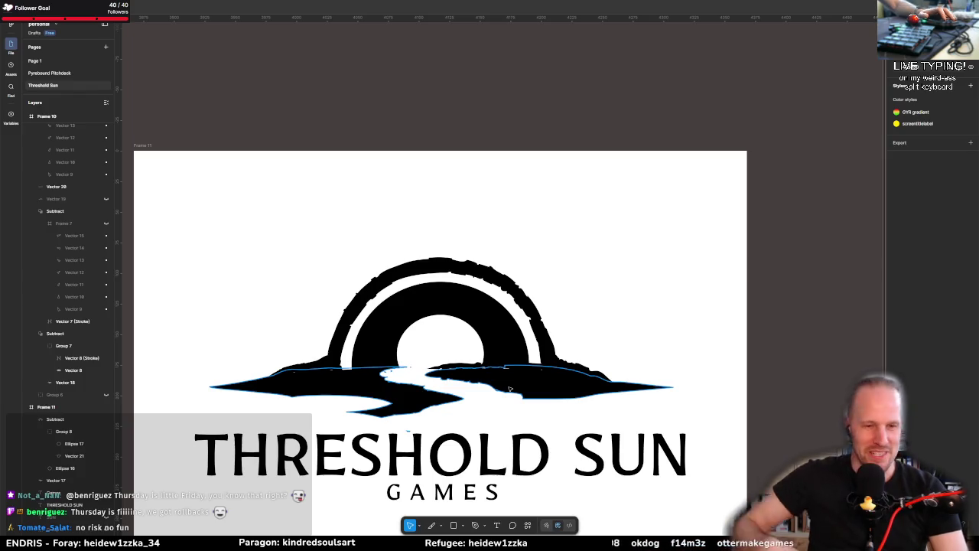
left_click(405, 357)
scroll(406, 359, "up", 5)
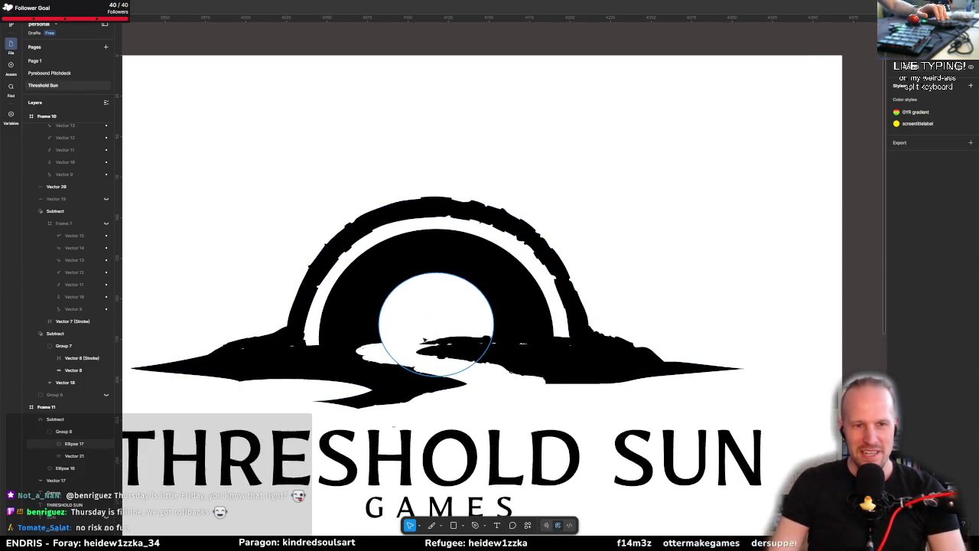
scroll(367, 348, "up", 2)
left_click(398, 334)
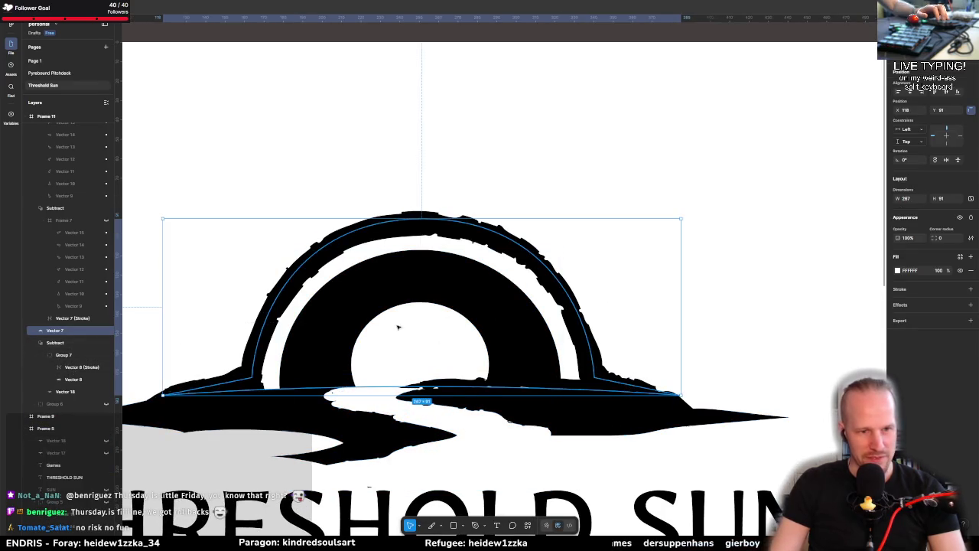
left_click(489, 318)
key("ctrl+z")
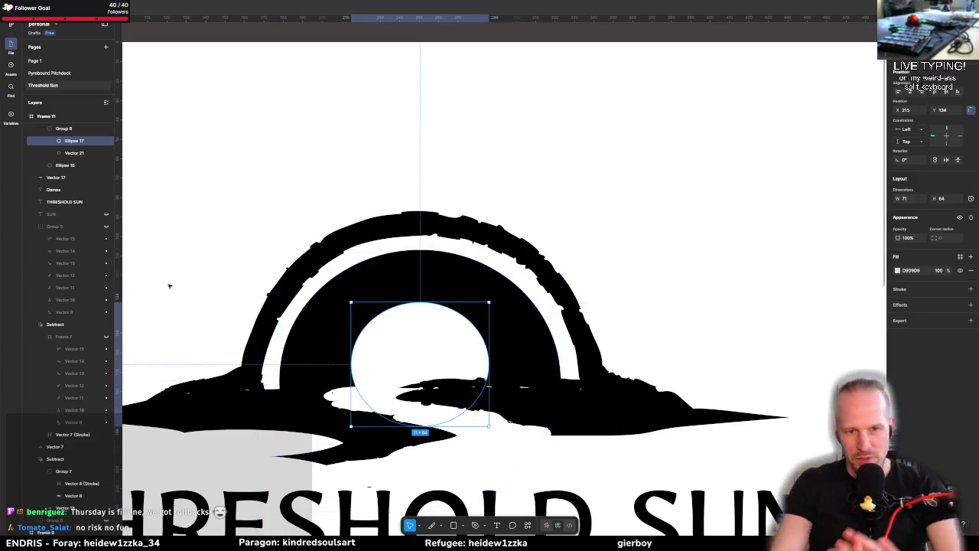
left_click(695, 304)
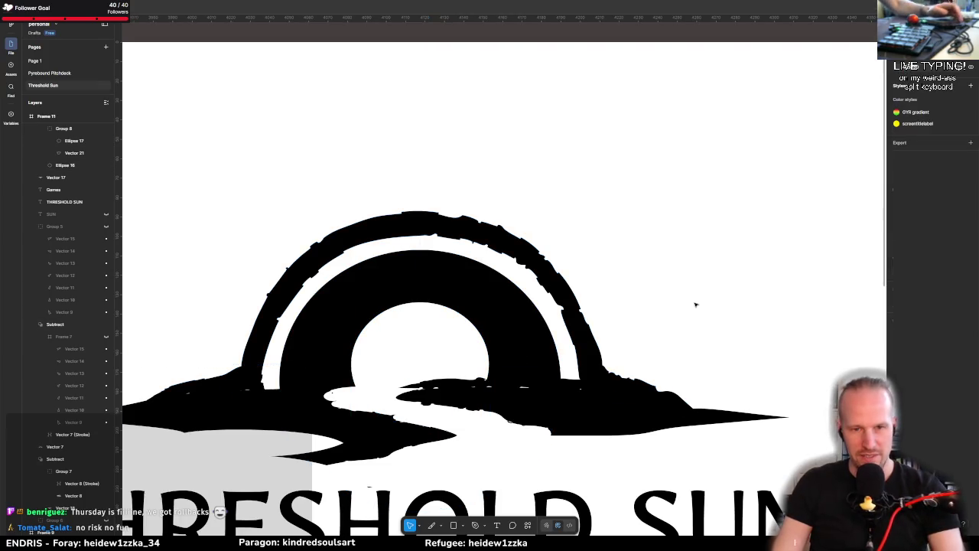
scroll(464, 357, "down", 3)
scroll(464, 357, "down", 3)
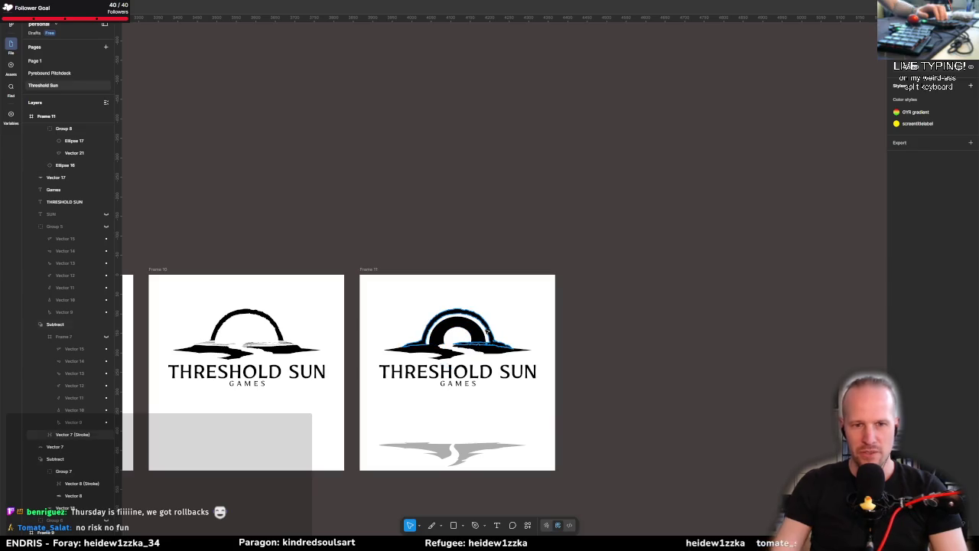
scroll(484, 335, "up", 5)
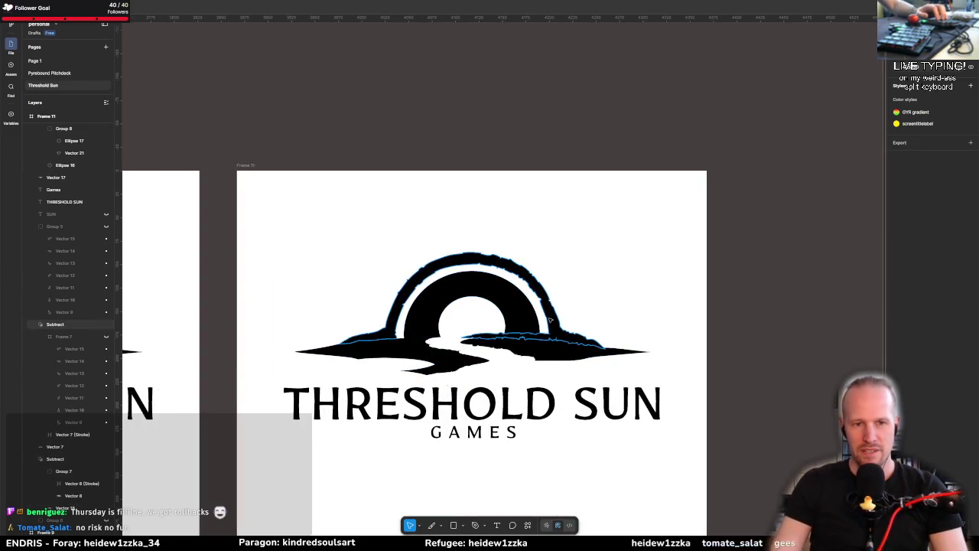
Step: Duplicate Frame 11 as Frame 12 and place the copy directly above the original
left_click(399, 309)
scroll(400, 309, "down", 2)
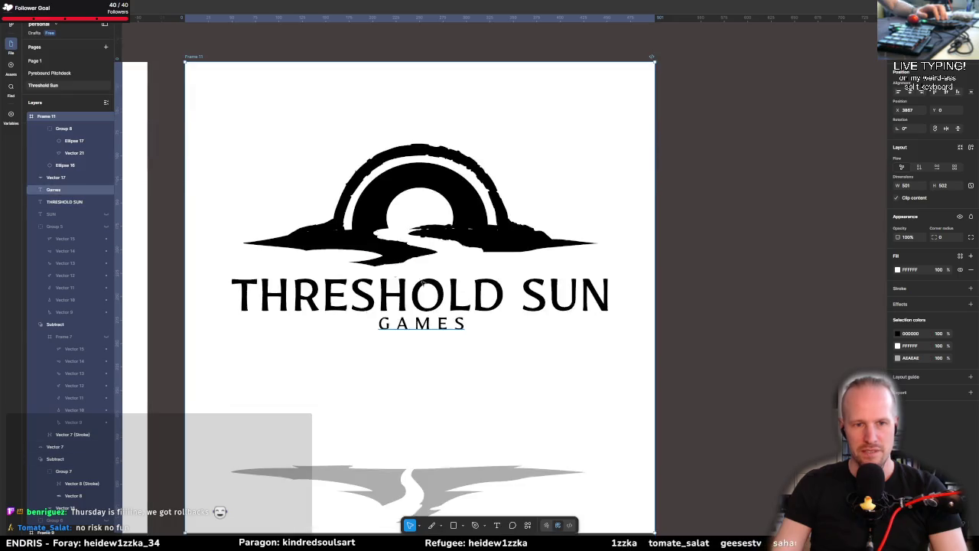
scroll(419, 365, "up", 5)
scroll(420, 366, "down", 3)
key("ctrl+d")
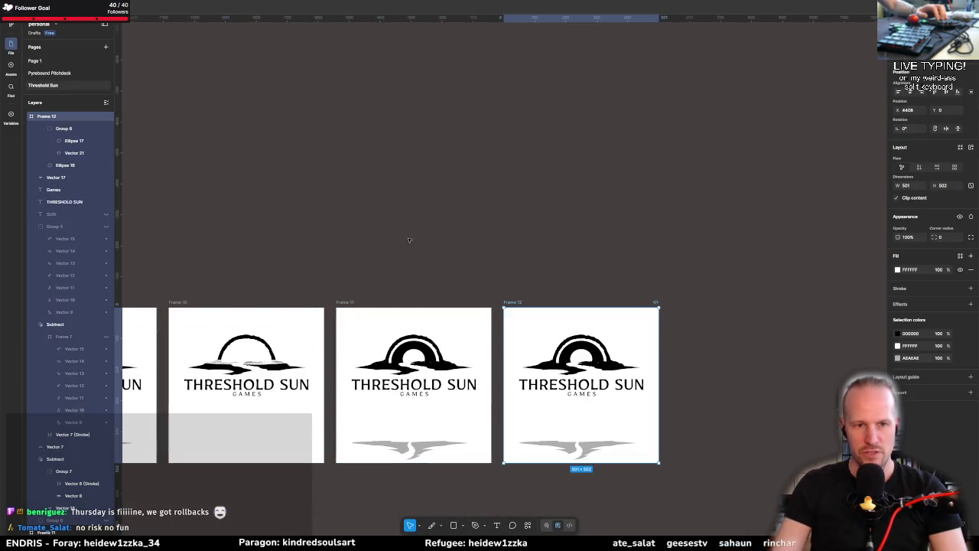
mouse_move(590, 328)
left_mouse_down()
mouse_move(436, 127)
mouse_move(423, 144)
left_mouse_up()
key("Escape")
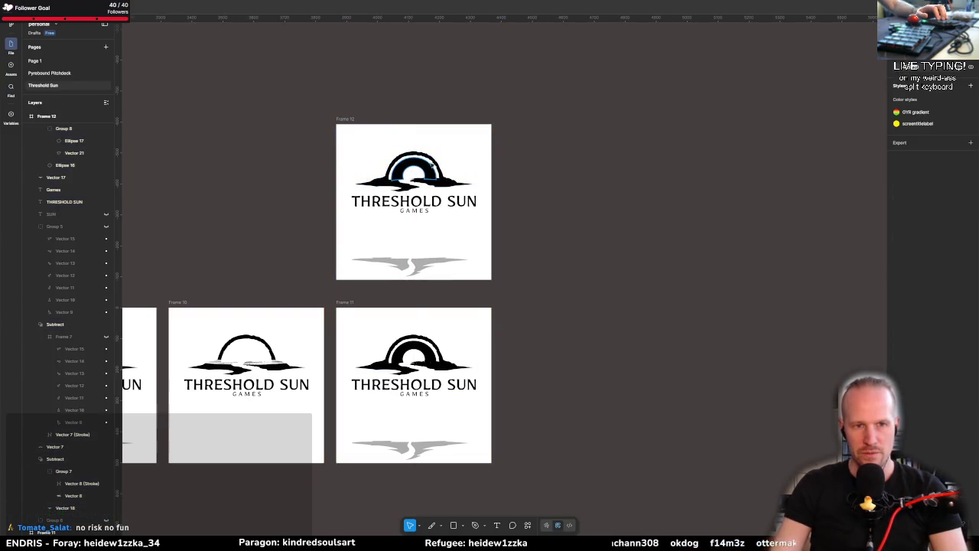
left_click(413, 350)
scroll(413, 352, "up", 10)
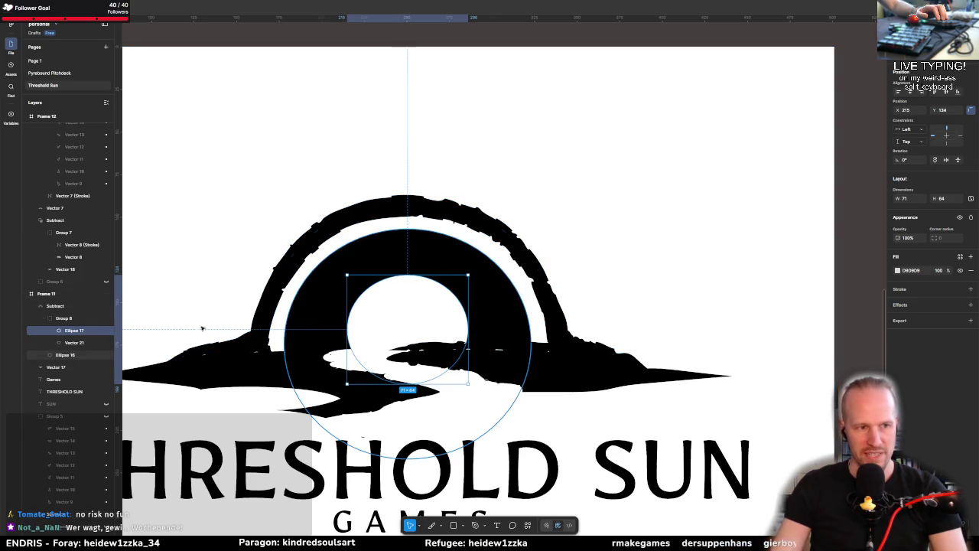
Step: Give Ellipse 17 in Frame 11 a white (FFFFFF) stroke of weight 10 positioned Outside
left_click(970, 289)
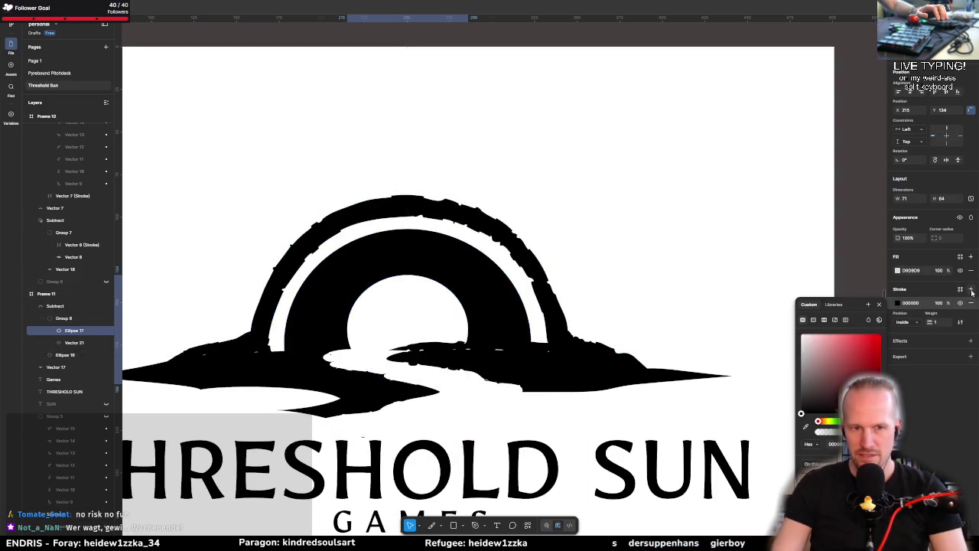
left_click_drag(845, 370, 750, 277)
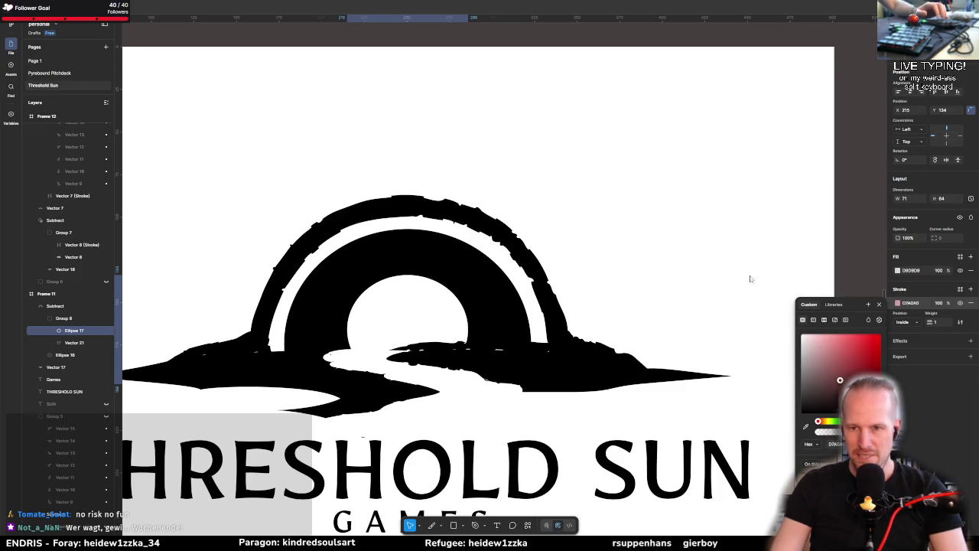
left_click(938, 321)
type("10")
left_click(906, 321)
left_click(906, 335)
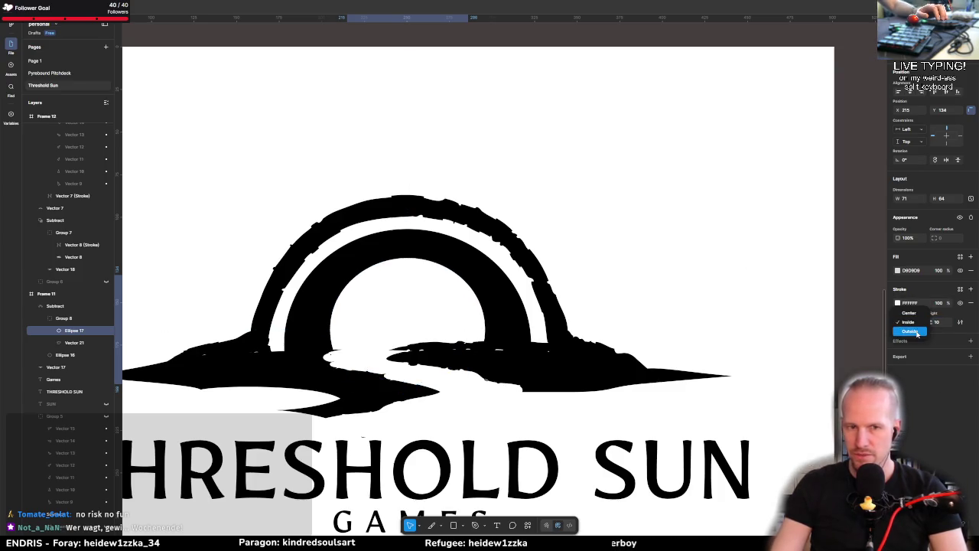
scroll(588, 380, "down", 5)
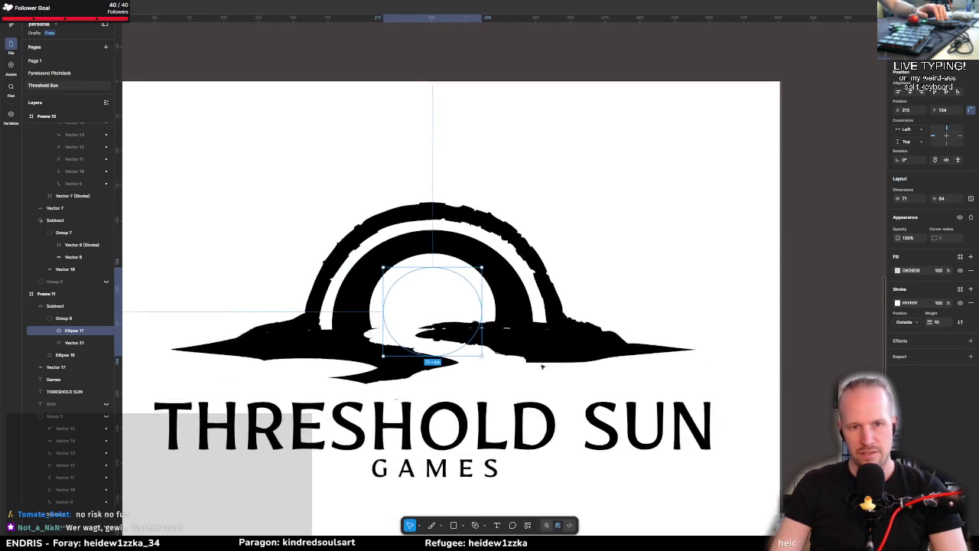
key("Escape")
scroll(587, 380, "down", 4)
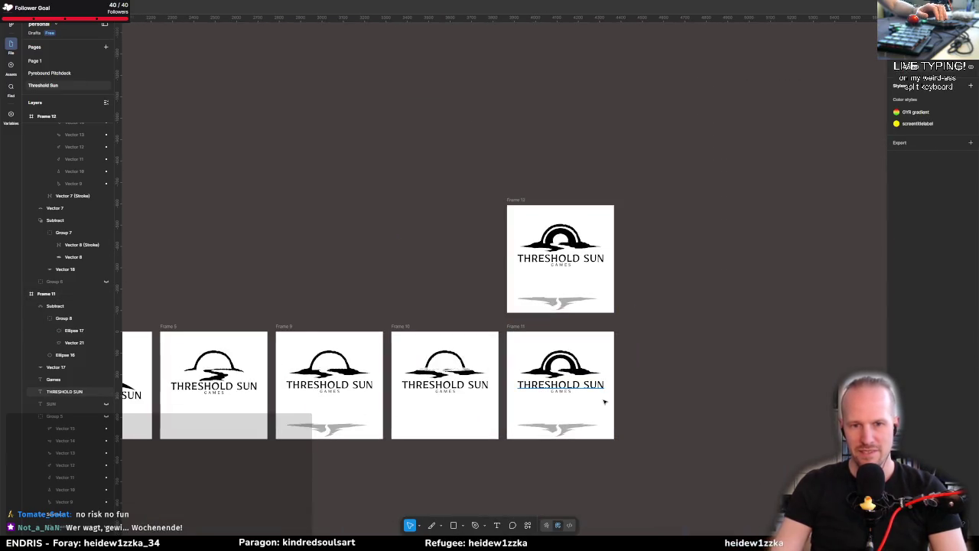
scroll(556, 365, "right", 2)
scroll(556, 366, "down", 2)
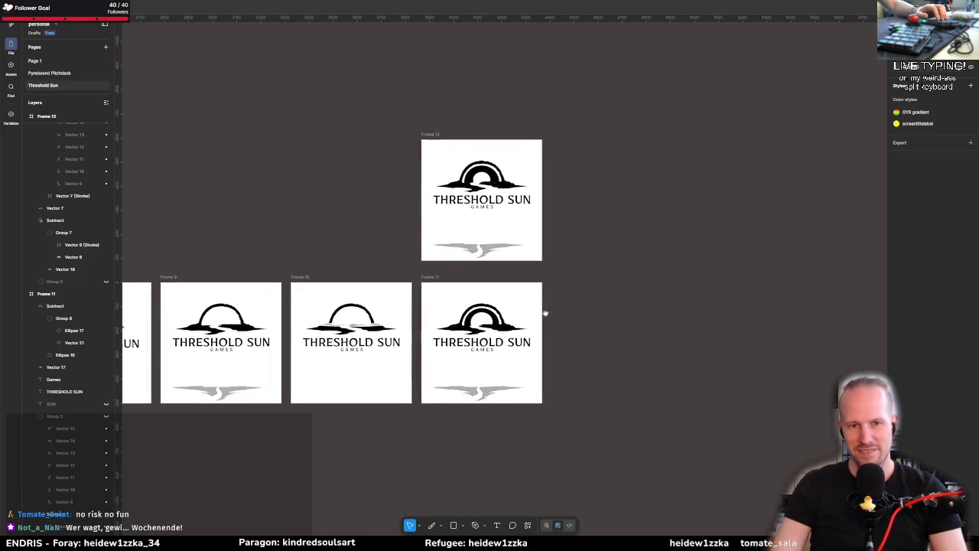
scroll(500, 305, "up", 2)
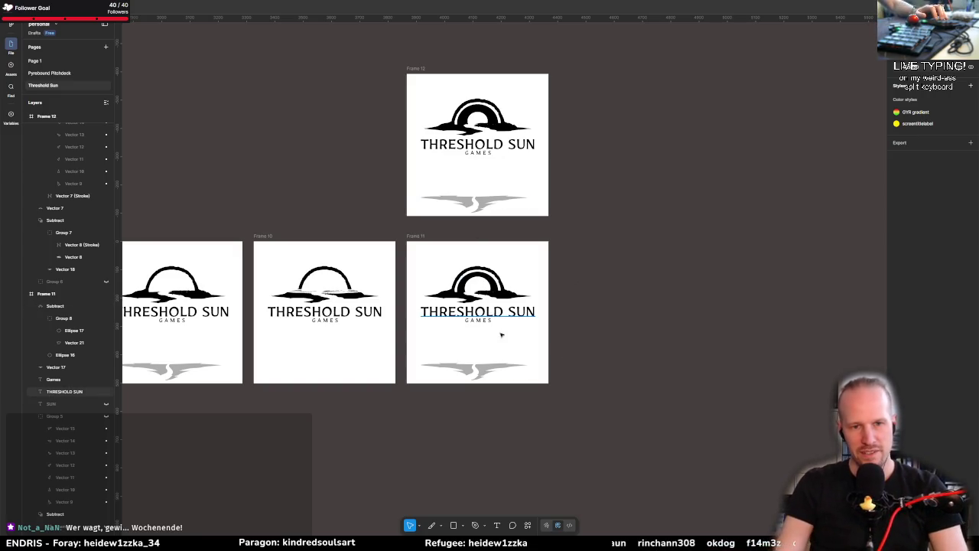
left_click(482, 283)
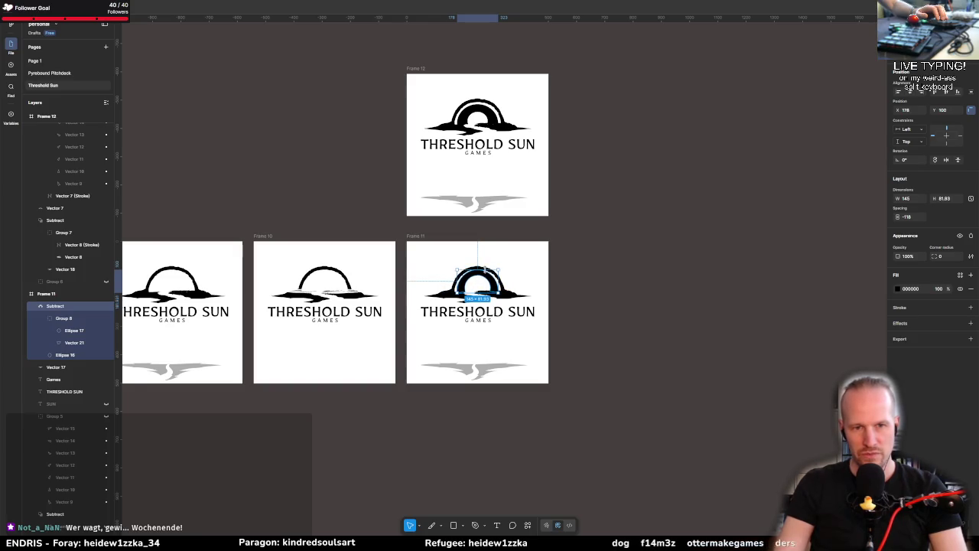
left_click(632, 385)
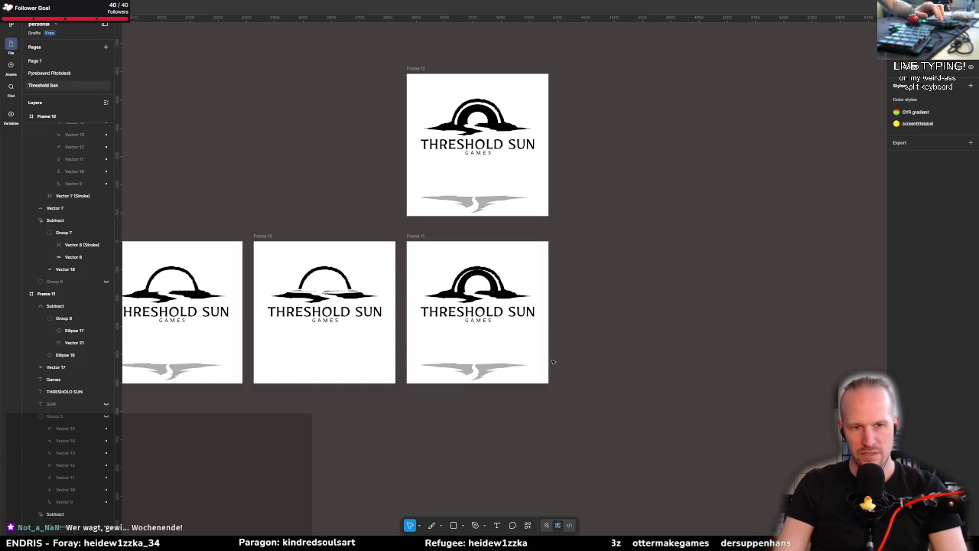
left_click(501, 274)
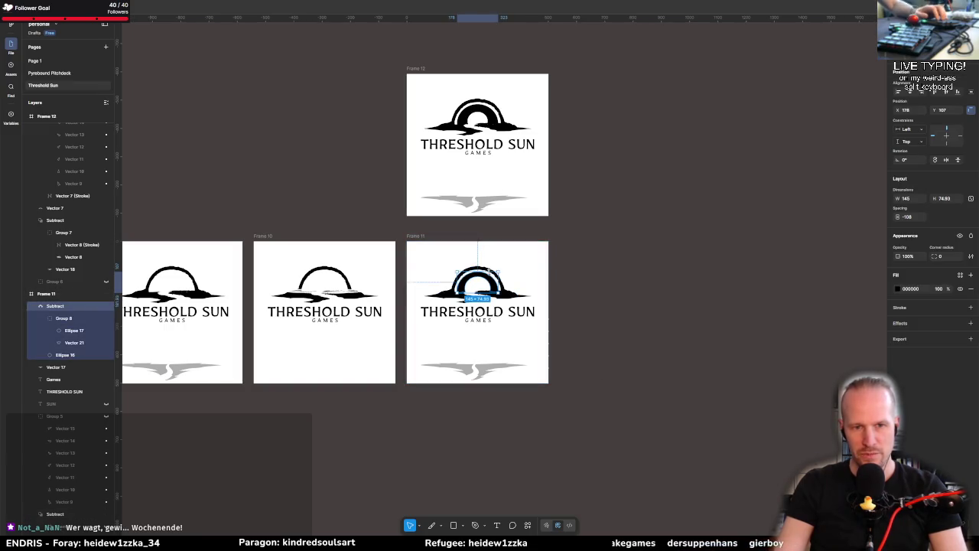
left_click(581, 296)
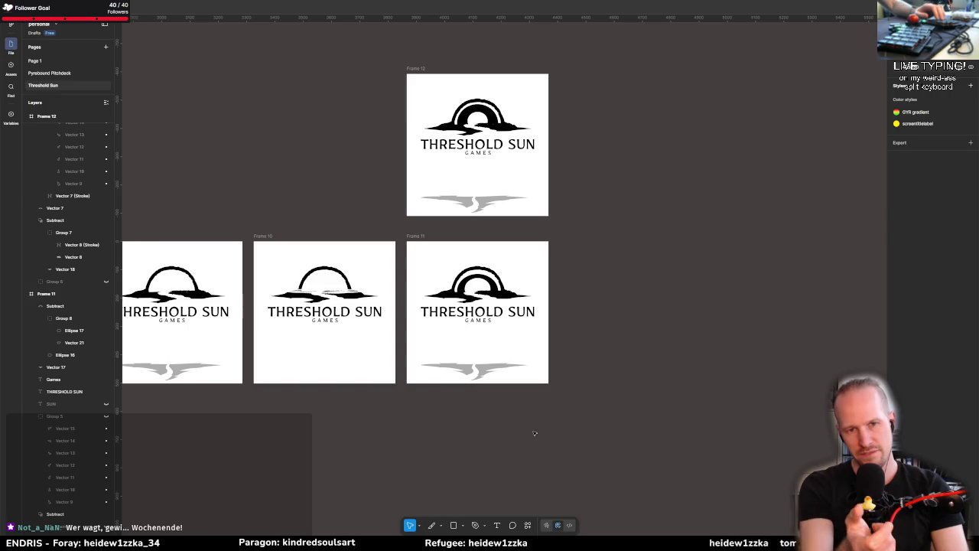
left_click(491, 273)
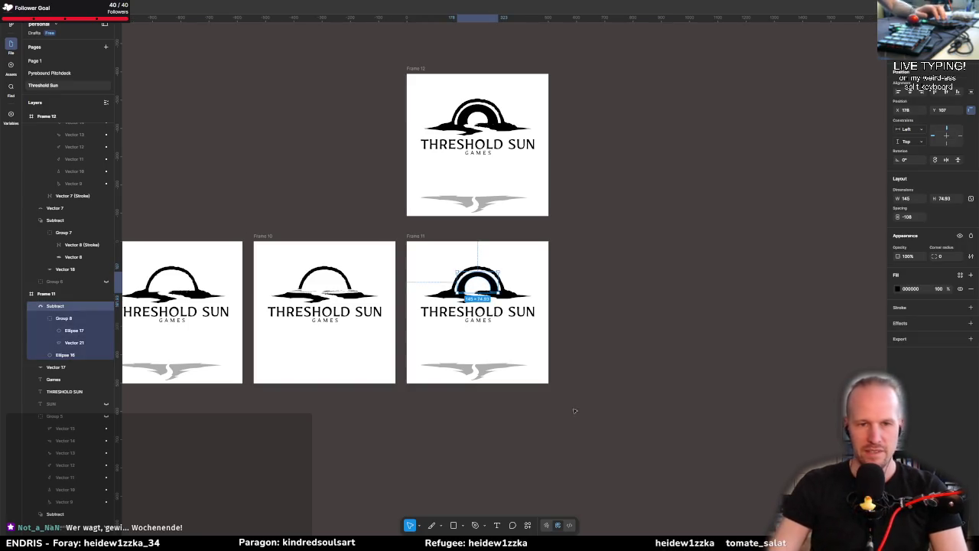
key("Escape")
Step: Turn the inner sun circle's stroke into a brush stroke and flip its direction
scroll(492, 273, "up", 5, "ctrl")
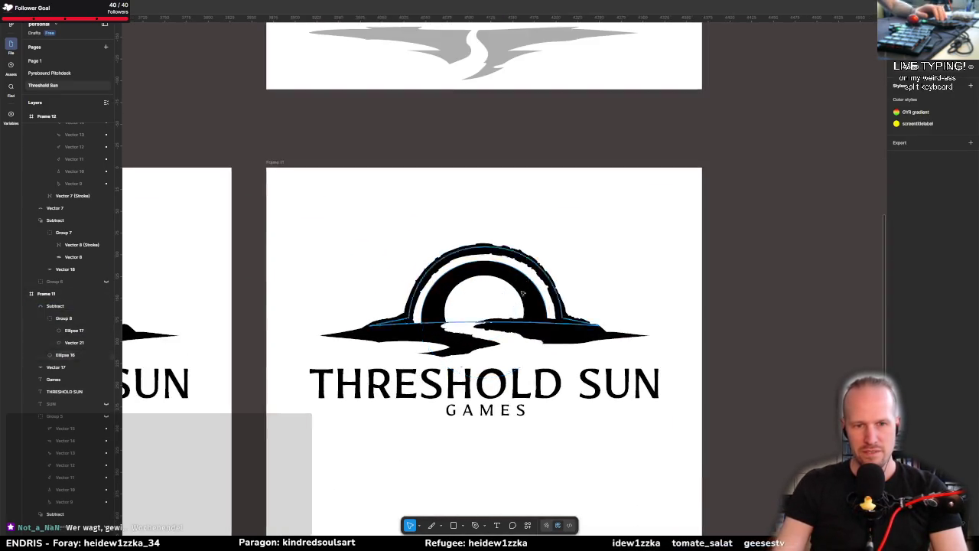
double_click(490, 296)
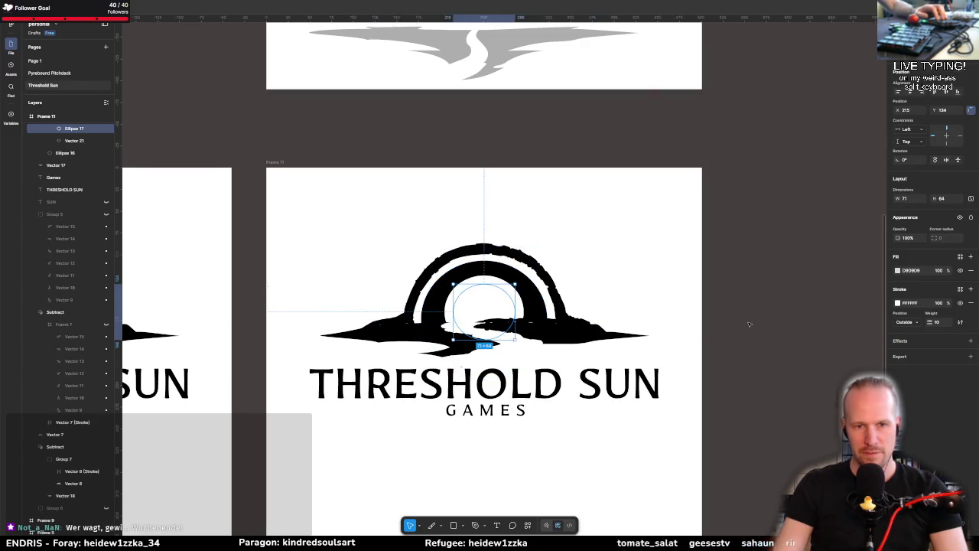
scroll(483, 344, "up", 2)
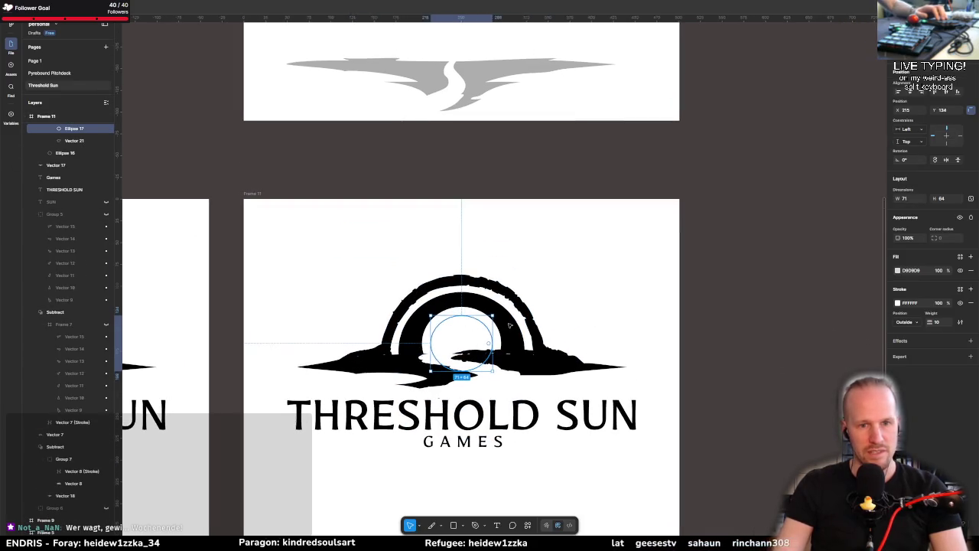
left_click(960, 322)
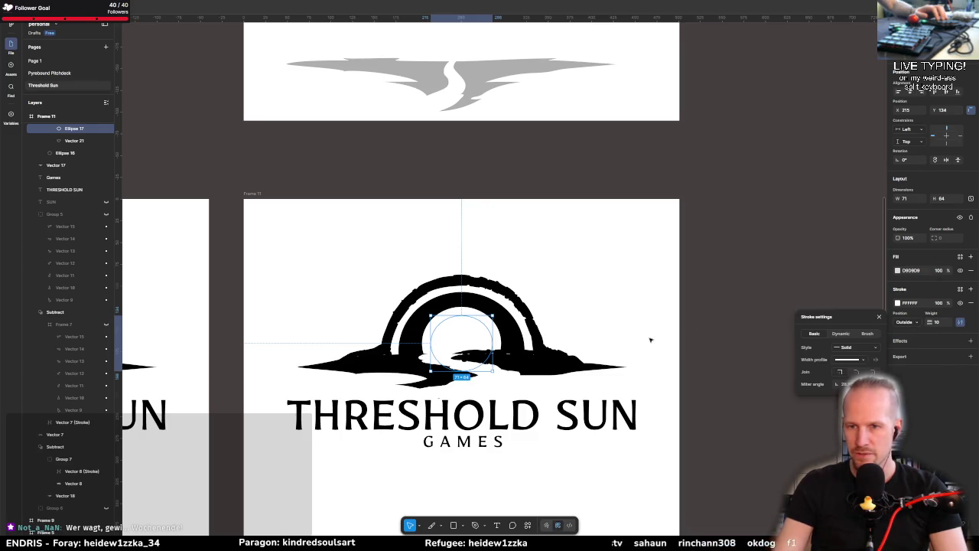
left_click(867, 333)
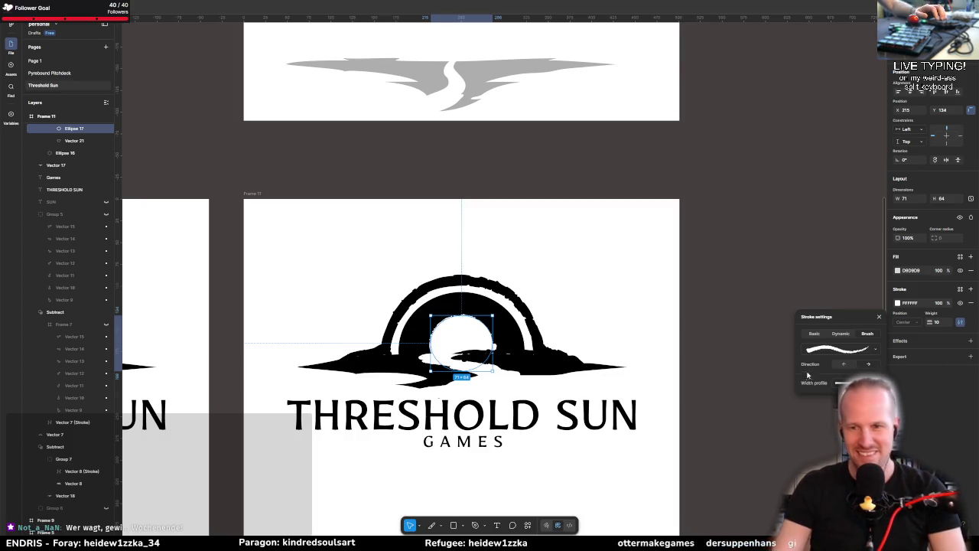
left_click(866, 365)
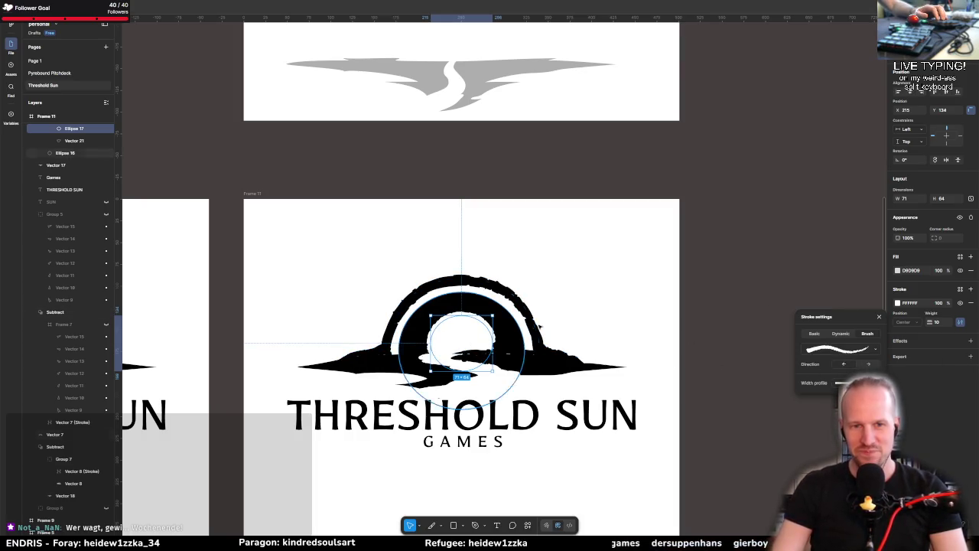
Step: Try stretch brushes such as Biopic on the sun's outline, then close the stroke settings
scroll(517, 377, "up", 2)
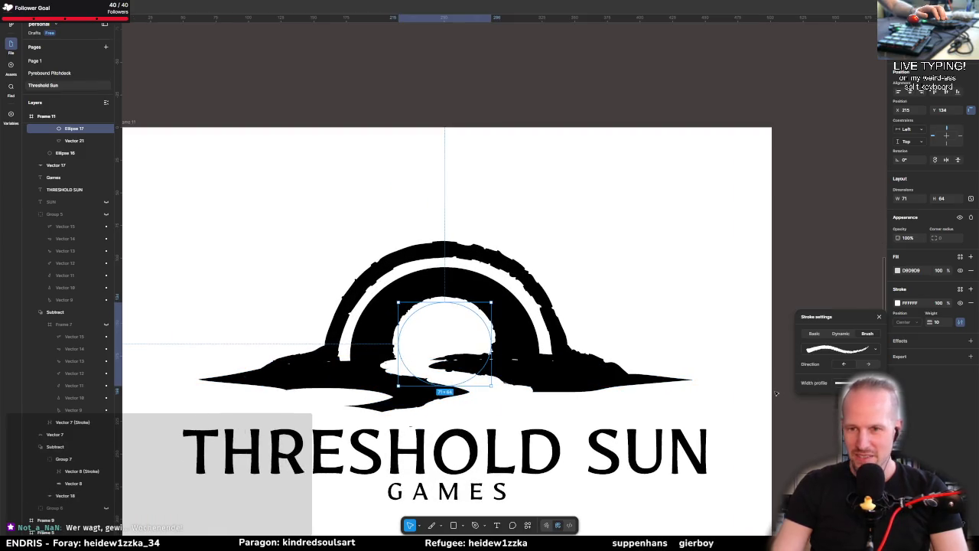
left_click(838, 349)
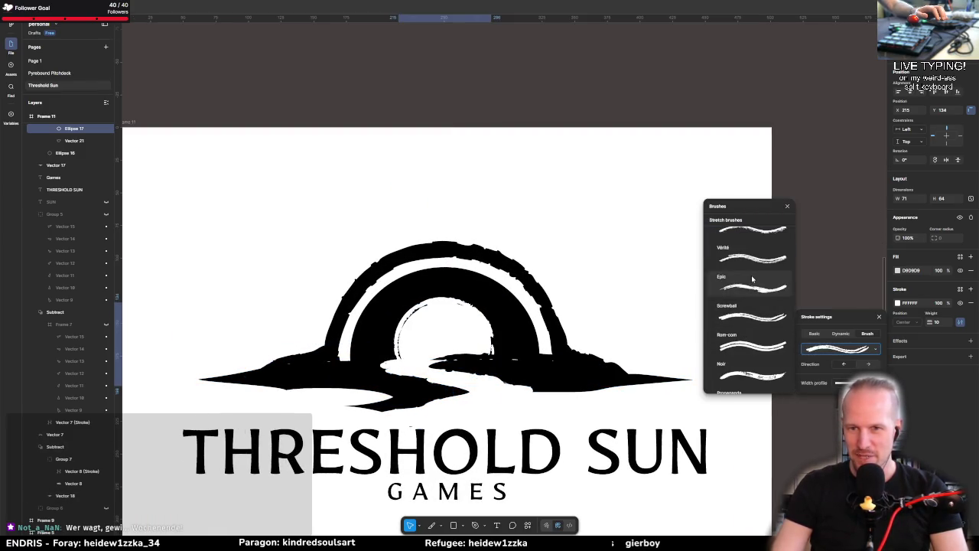
scroll(748, 275, "up", 3)
left_click(748, 260)
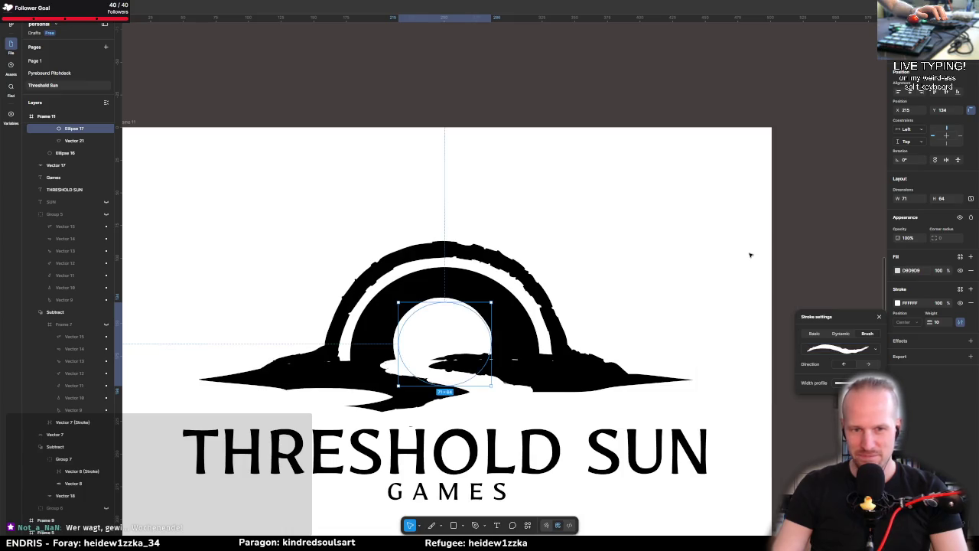
left_click(854, 351)
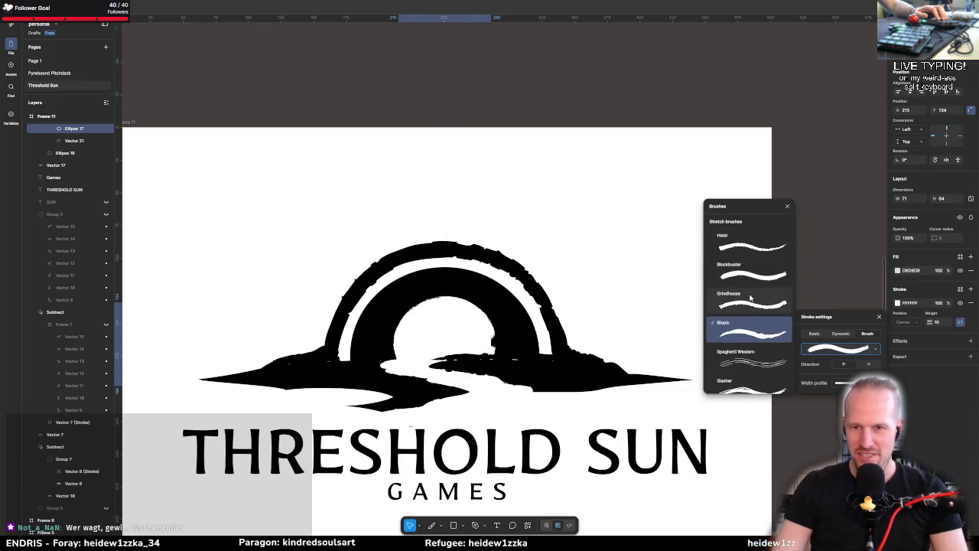
left_click(750, 296)
left_click(805, 308)
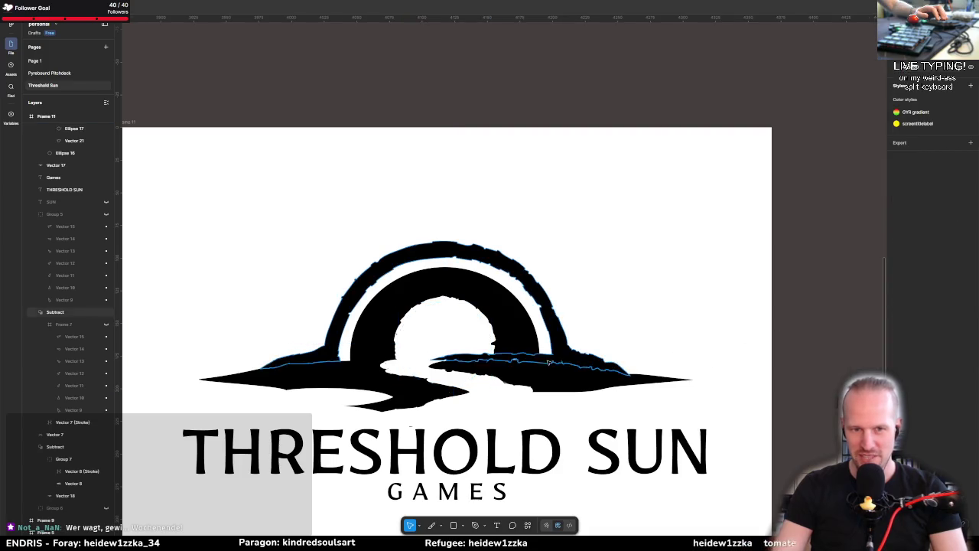
Step: Reselect Ellipse 17 and enter 010 in its stroke weight field
scroll(684, 345, "down", 5)
scroll(619, 325, "up", 3)
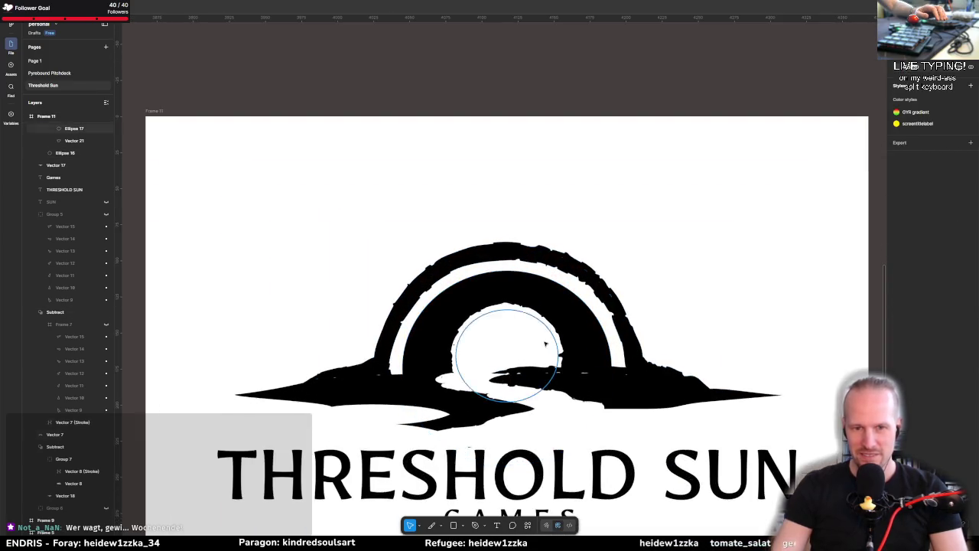
scroll(657, 341, "down", 4)
left_click(589, 336)
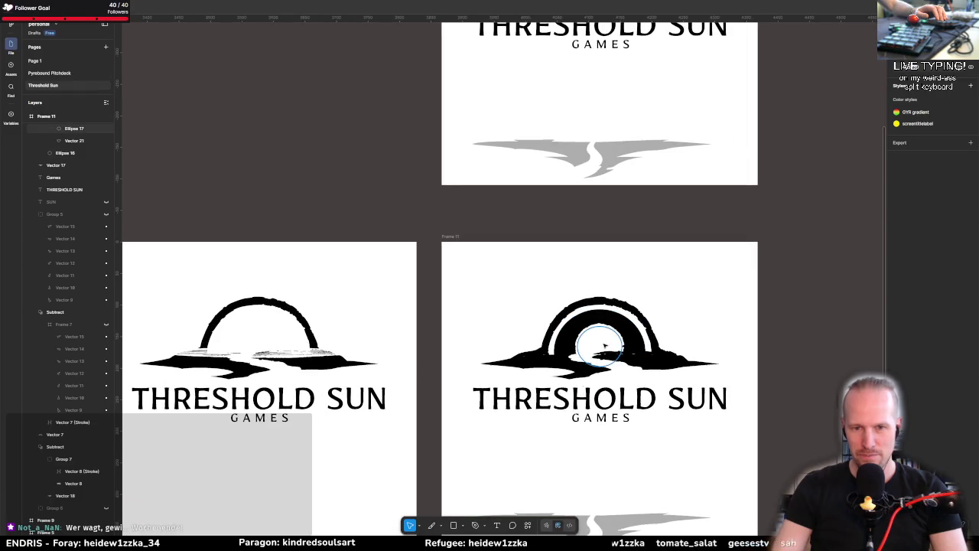
left_click(940, 325)
type("0")
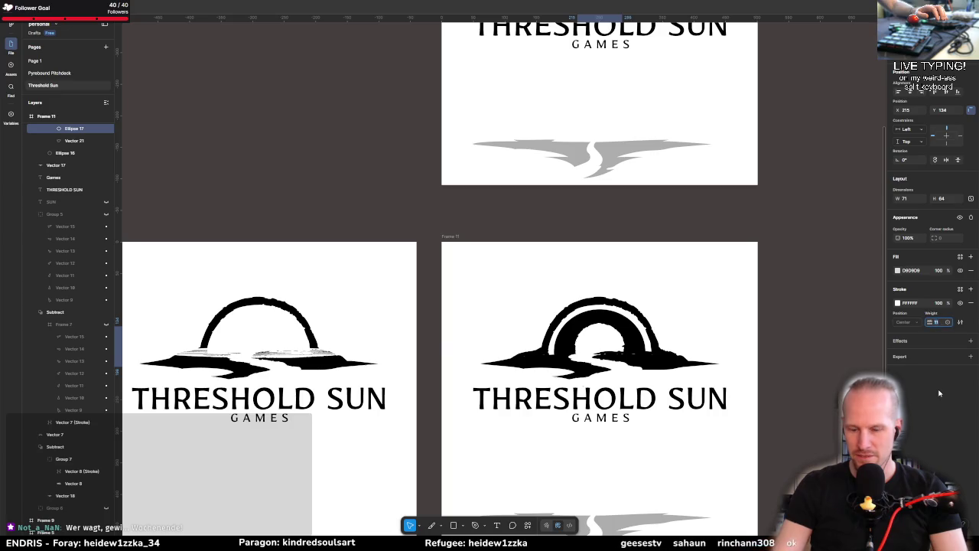
type("10")
Step: Confirm stroke weight 10 and shrink the sun ellipse evenly around its centre
key("Return")
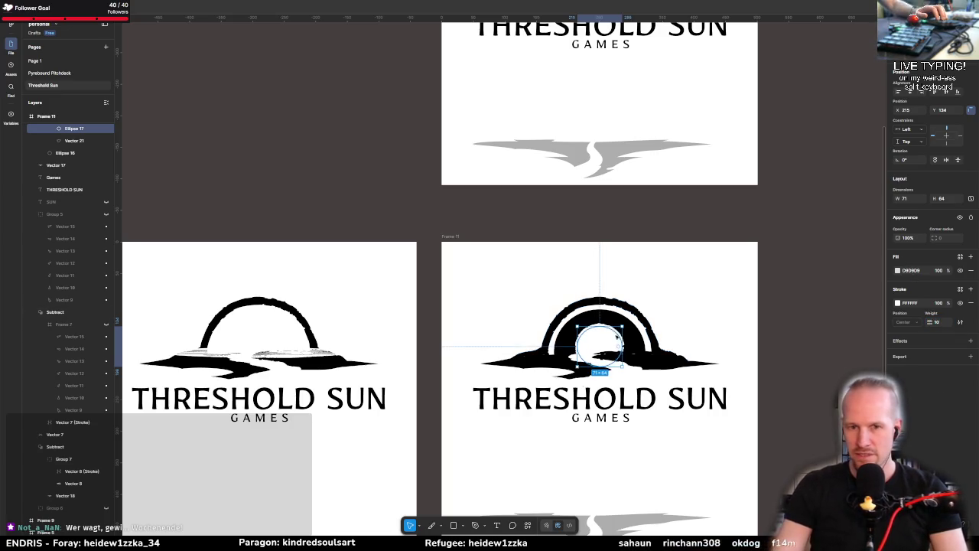
left_click_drag(623, 325, 617, 328)
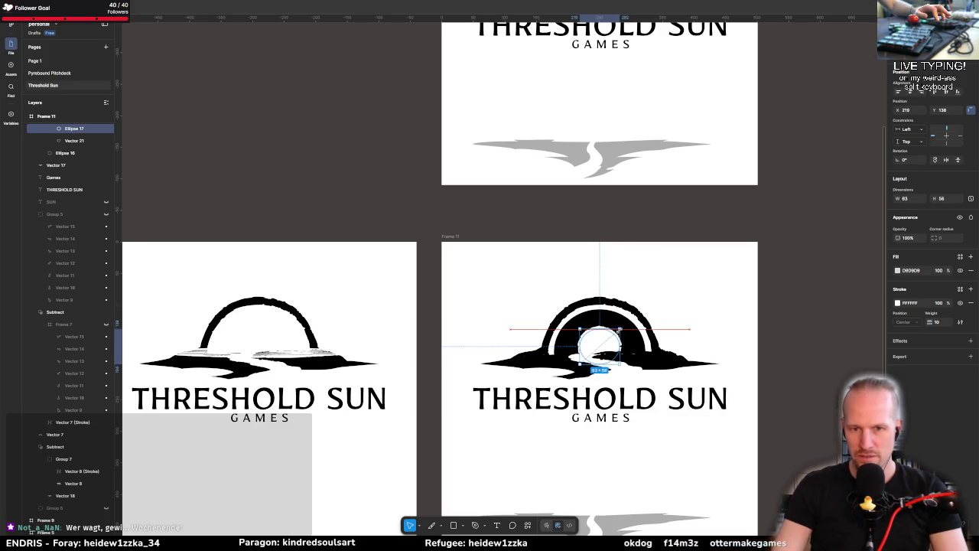
key("ctrl+z")
scroll(642, 475, "up", 2)
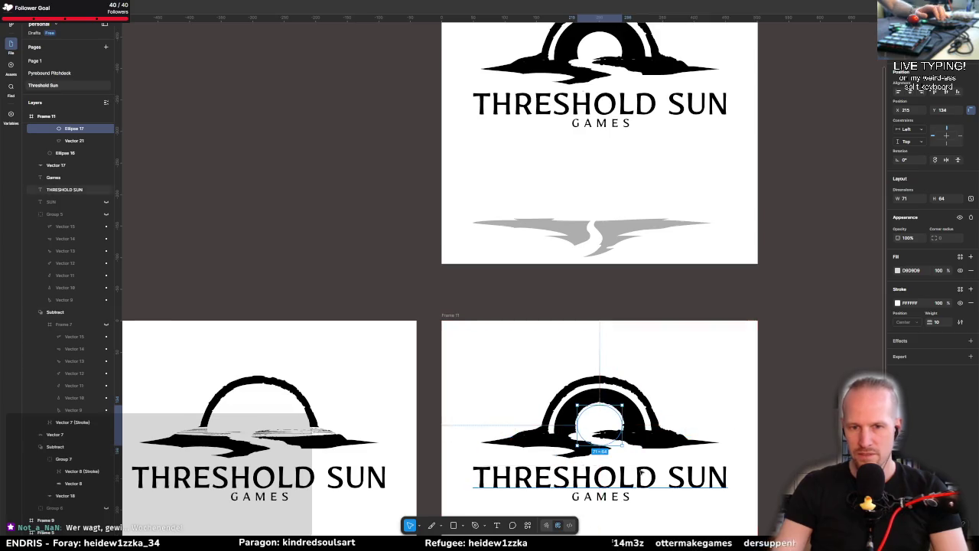
scroll(642, 475, "up", 2)
scroll(643, 475, "down", 5)
scroll(583, 231, "up", 5)
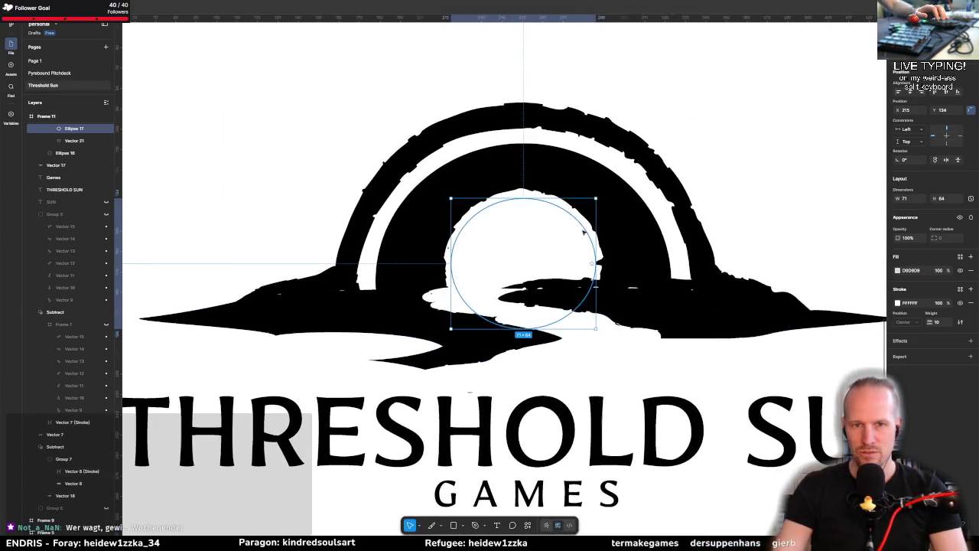
left_click_drag(595, 198, 581, 211)
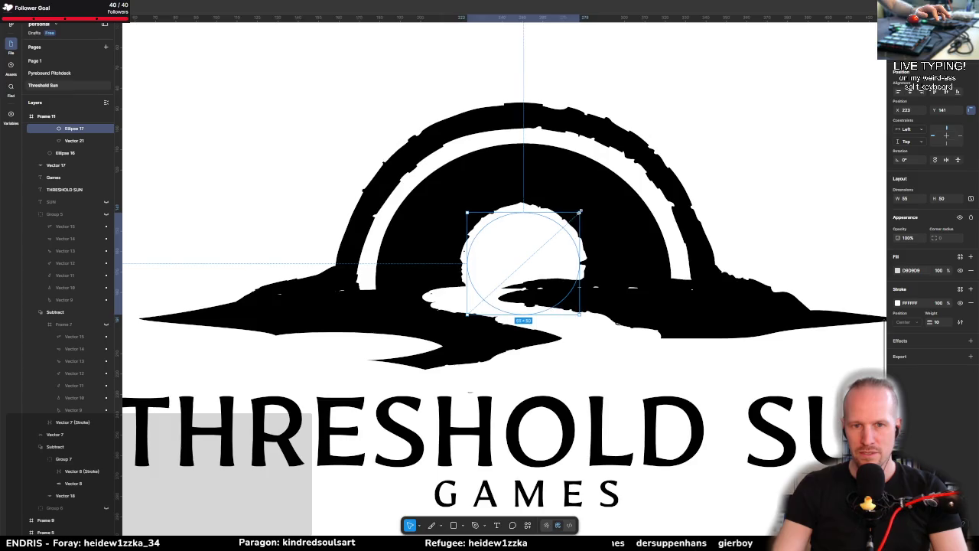
key("Escape")
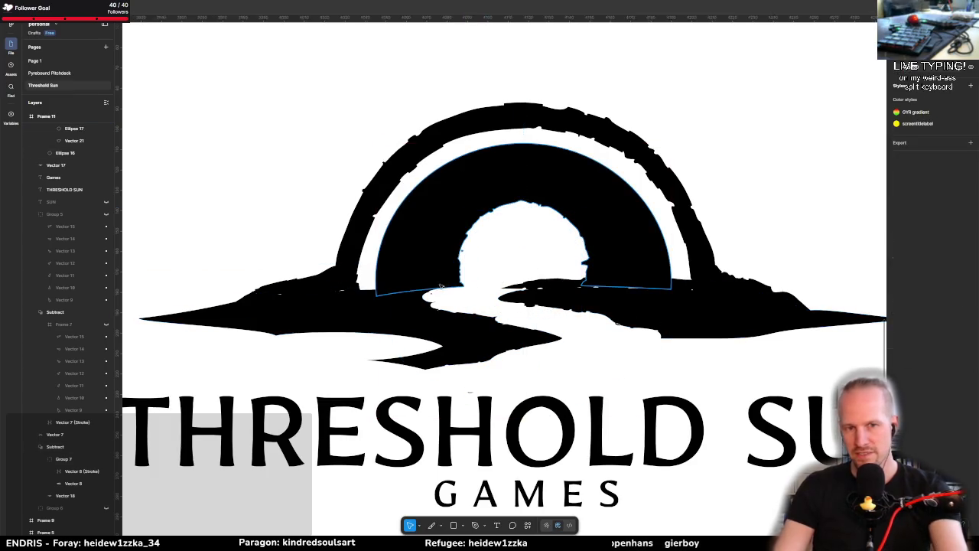
scroll(459, 306, "down", 5)
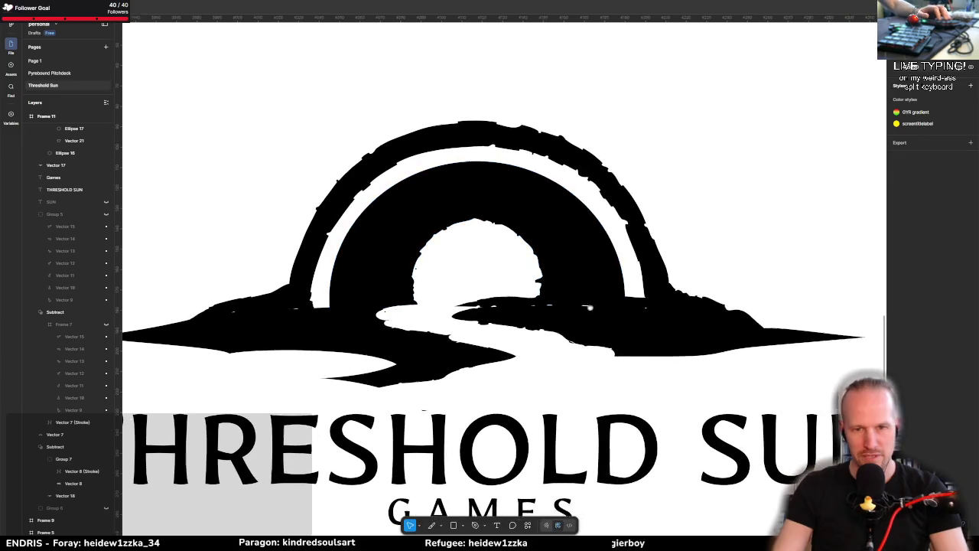
scroll(652, 359, "down", 10)
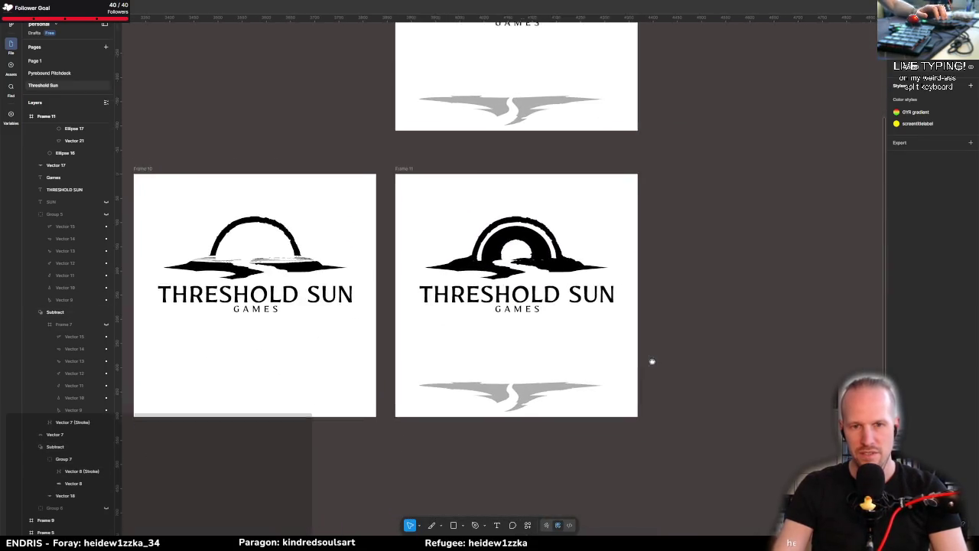
scroll(632, 337, "up", 8)
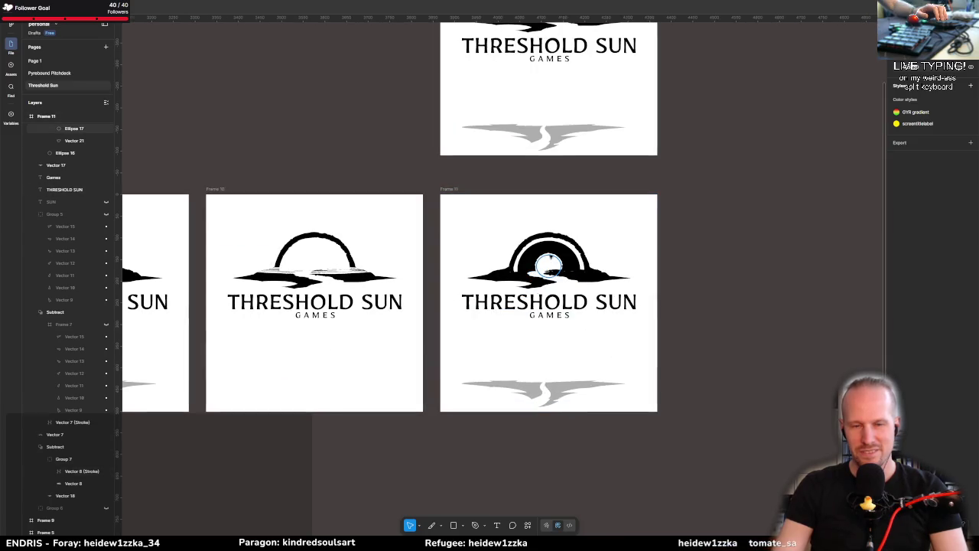
scroll(548, 265, "up", 5)
Step: Check Ellipse 16, then select the THRESHOLD SUN title and GAMES texts together
left_click(536, 301)
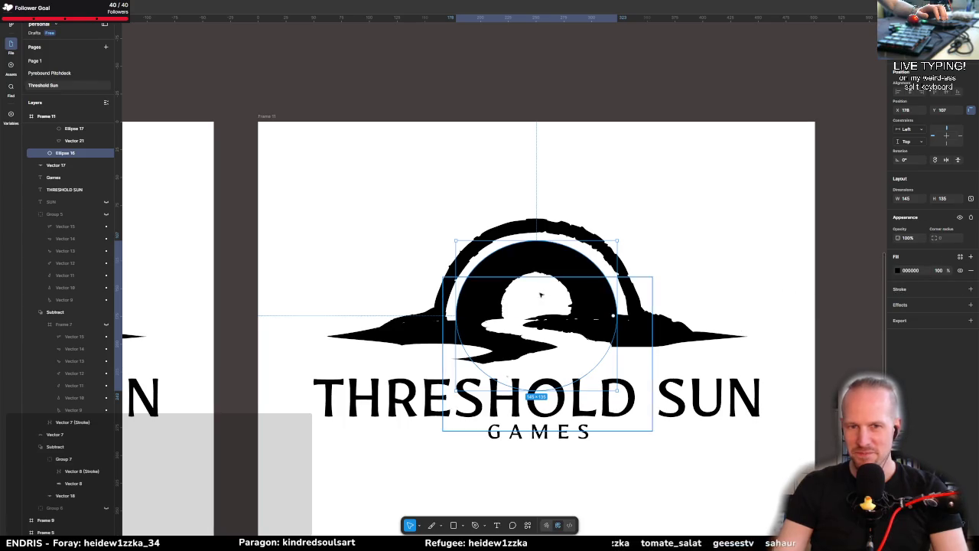
scroll(665, 354, "down", 2)
left_click(795, 341)
scroll(520, 376, "up", 2)
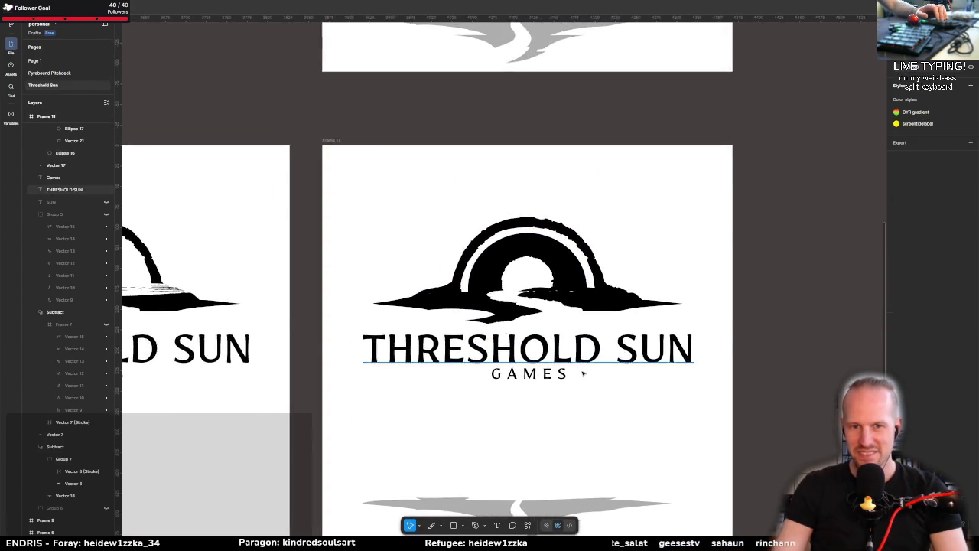
scroll(584, 377, "down", 3)
left_click(564, 366)
left_click(563, 367, "shift")
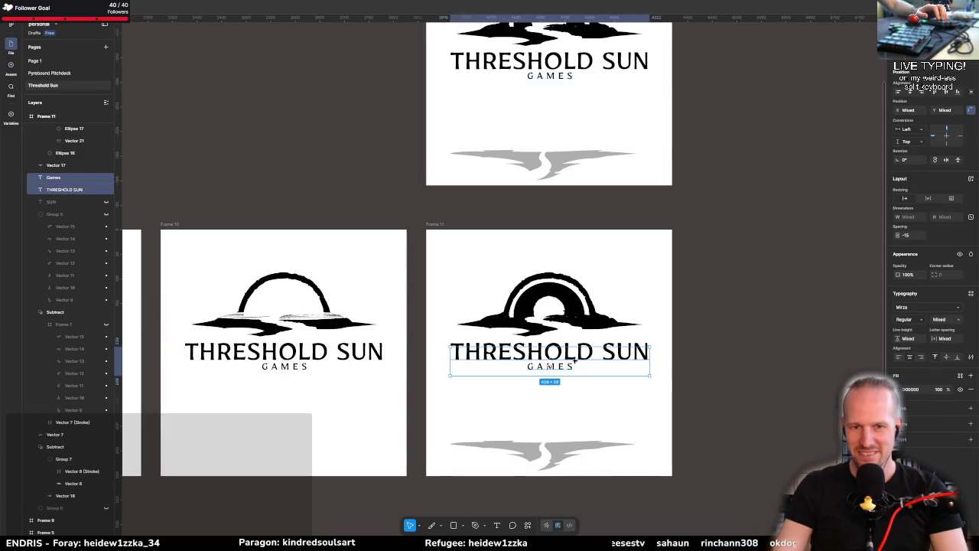
Step: Move the THRESHOLD SUN and GAMES texts down to sit just above the swoosh
key("shift+Down")
key("shift+Down")
key("shift+Down")
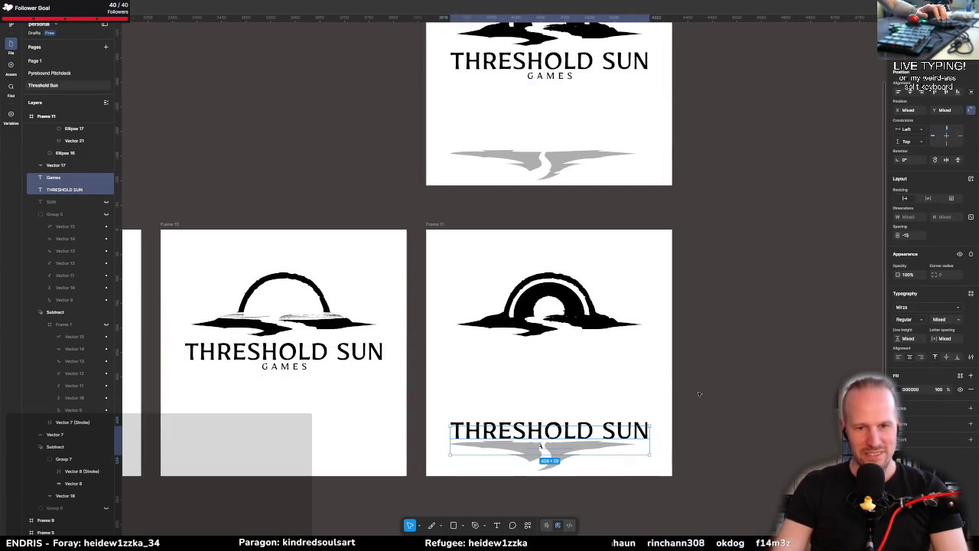
left_click_drag(604, 434, 605, 422)
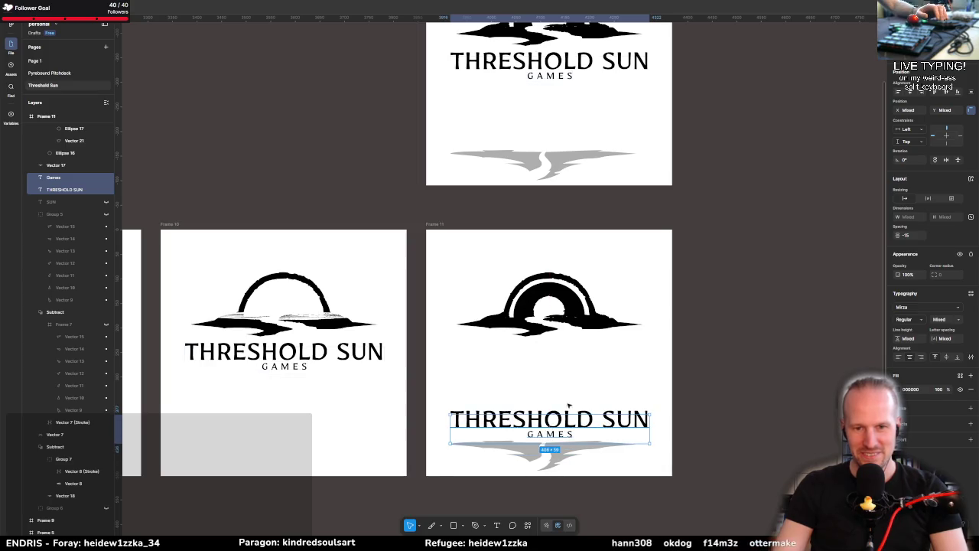
left_click(568, 408)
double_click(559, 433)
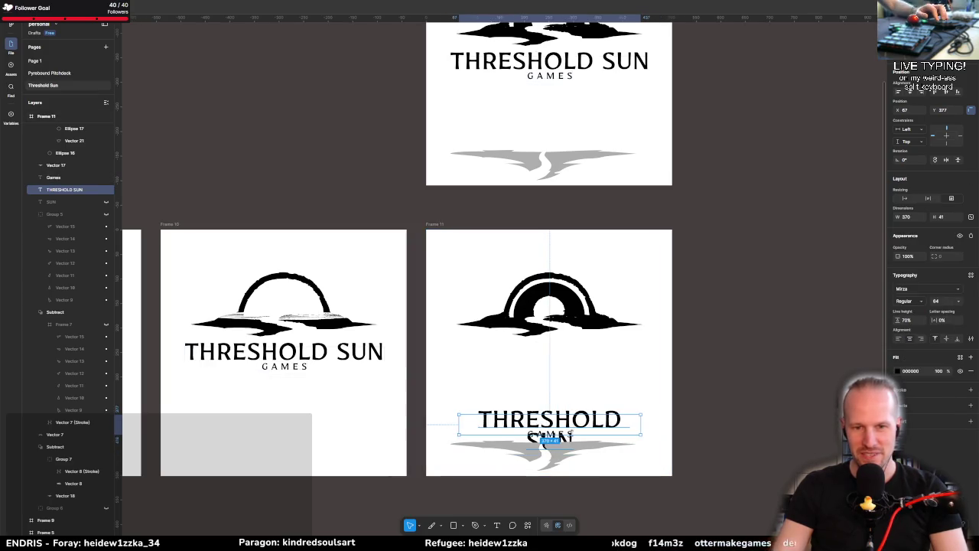
key("Escape")
key("Escape")
Step: Retype the upper title text as THE LION KING
mouse_move(736, 393)
left_mouse_down()
mouse_move(533, 437)
mouse_move(585, 358)
left_mouse_up()
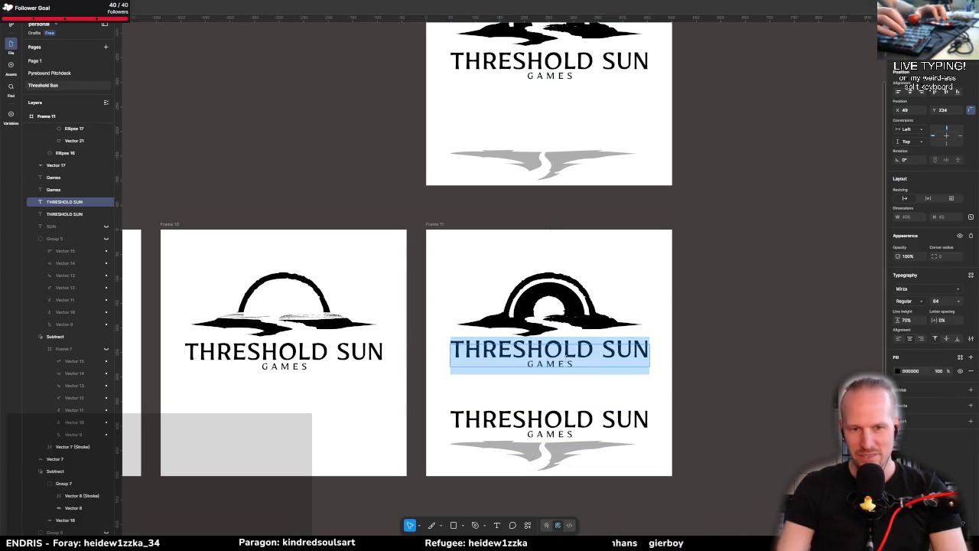
type("THE lion")
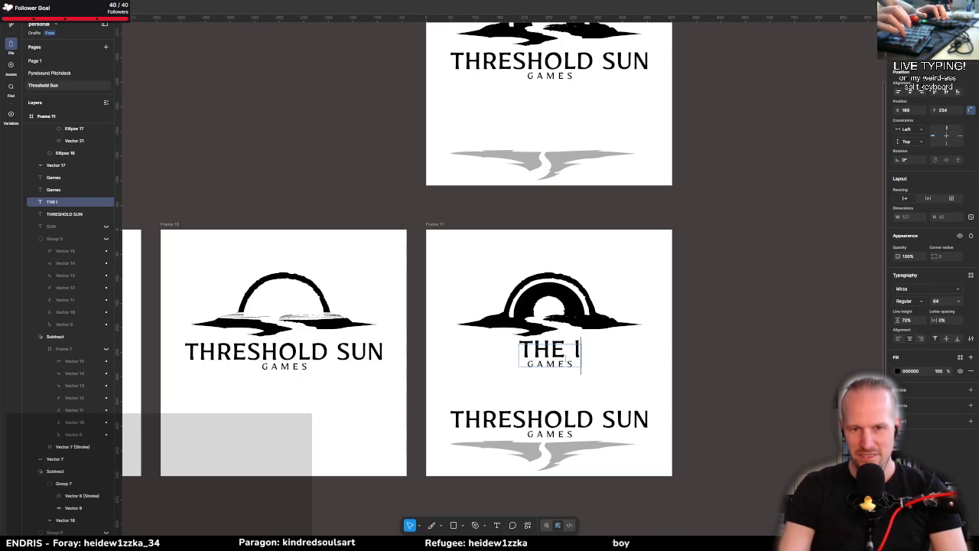
key("shift+Left")
key("shift+Left")
key("shift+Left")
key("shift+Left")
type("LION KING")
left_click(550, 367)
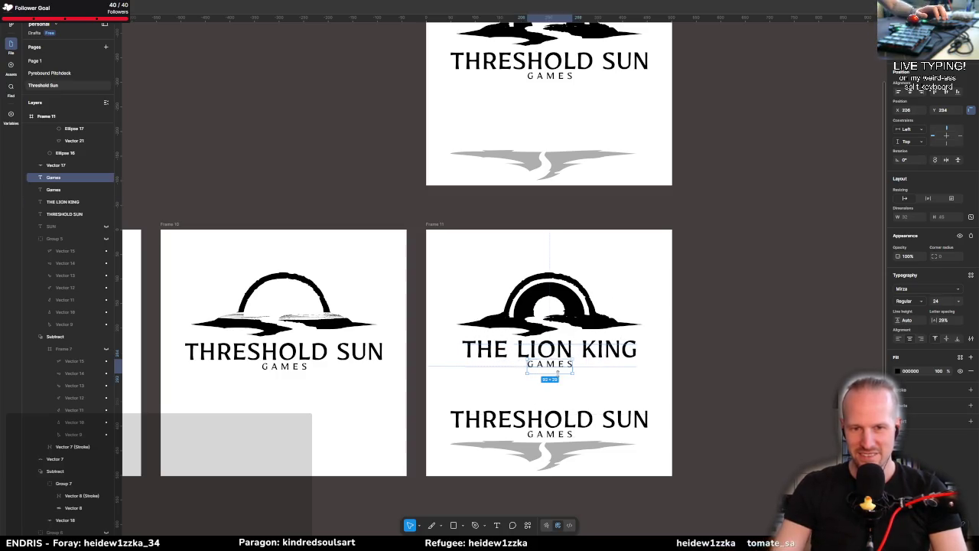
left_click(731, 374)
scroll(618, 370, "down", 1, "ctrl")
scroll(583, 317, "up", 2)
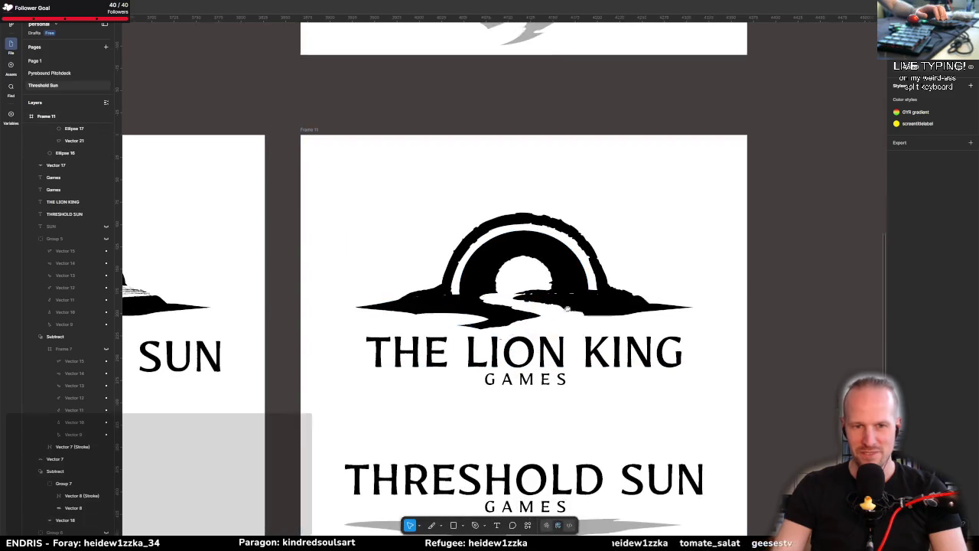
scroll(625, 413, "down", 5)
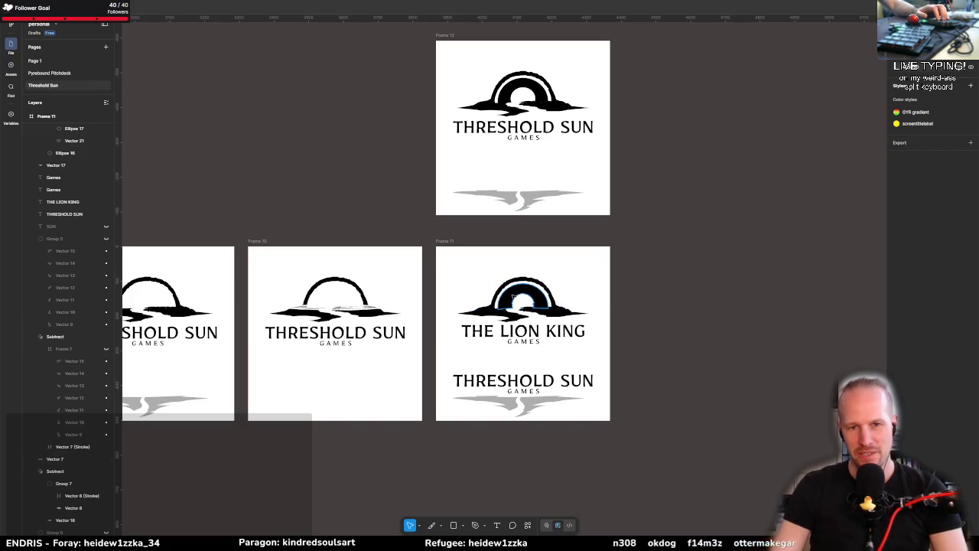
Step: Inspect the sun's Subtract group, then select the GAMES text under THE LION KING
scroll(513, 297, "up", 5)
left_click(529, 283)
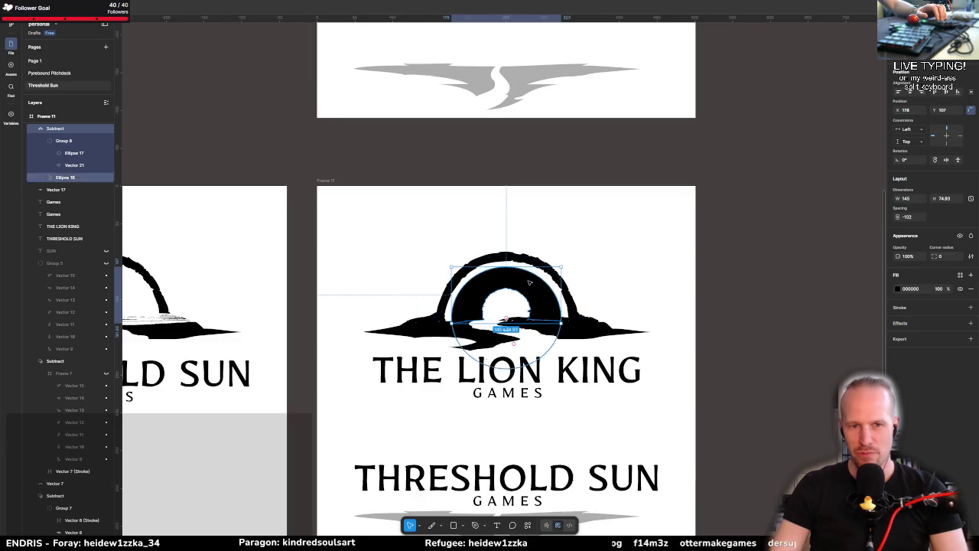
scroll(515, 288, "up", 3)
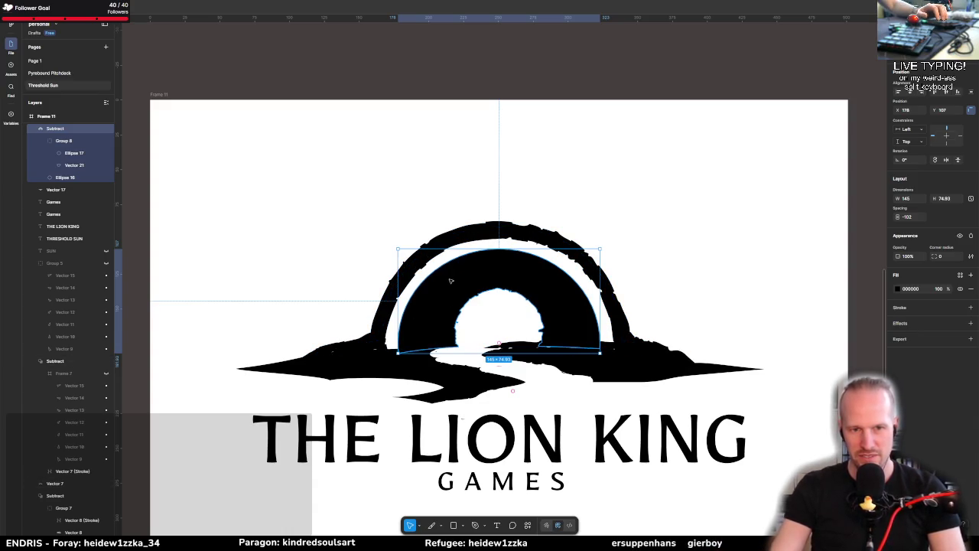
scroll(520, 298, "down", 5)
scroll(517, 314, "up", 2)
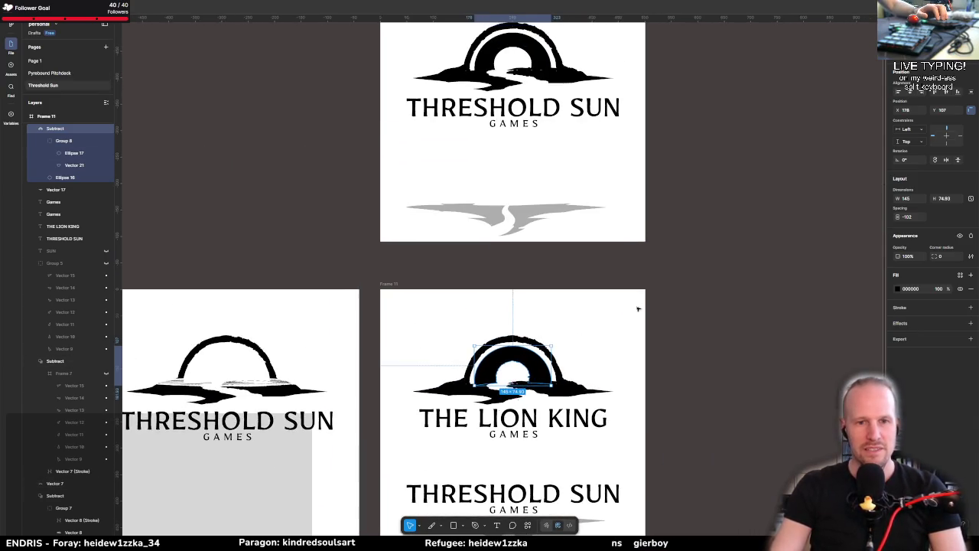
key("Escape")
scroll(489, 352, "down", 2)
scroll(481, 375, "down", 2)
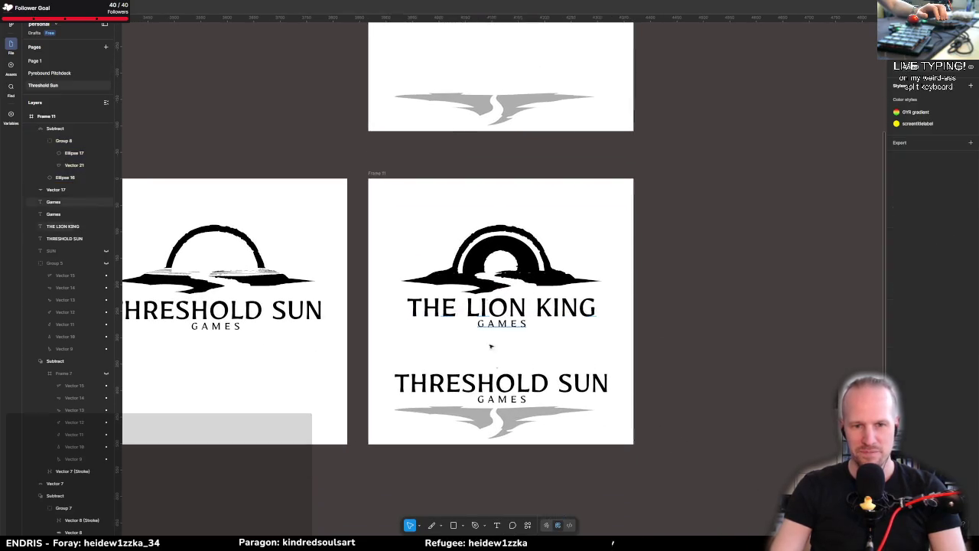
left_click(497, 324)
Step: Undo the title back to THRESHOLD SUN, remove the extra wordmark copy, then switch to GameMaker
key("ctrl+z")
key("ctrl+z")
key("ctrl+z")
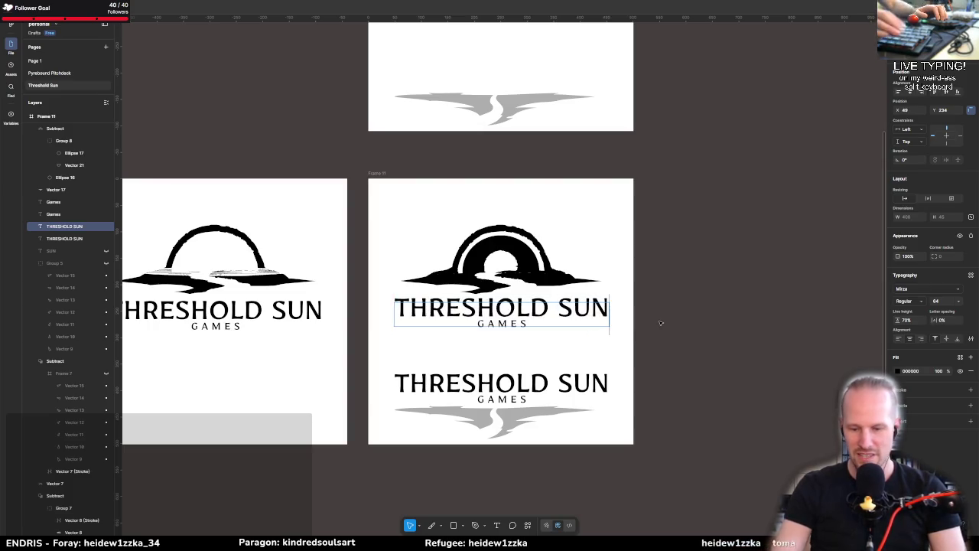
key("Return")
key("Escape")
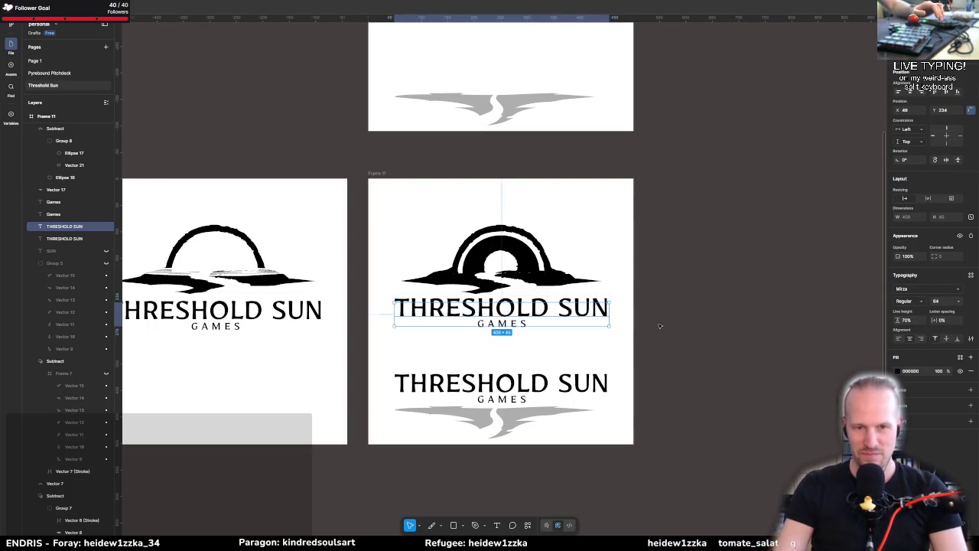
key("ctrl+z")
key("ctrl+z")
key("ctrl+z")
key("ctrl+z")
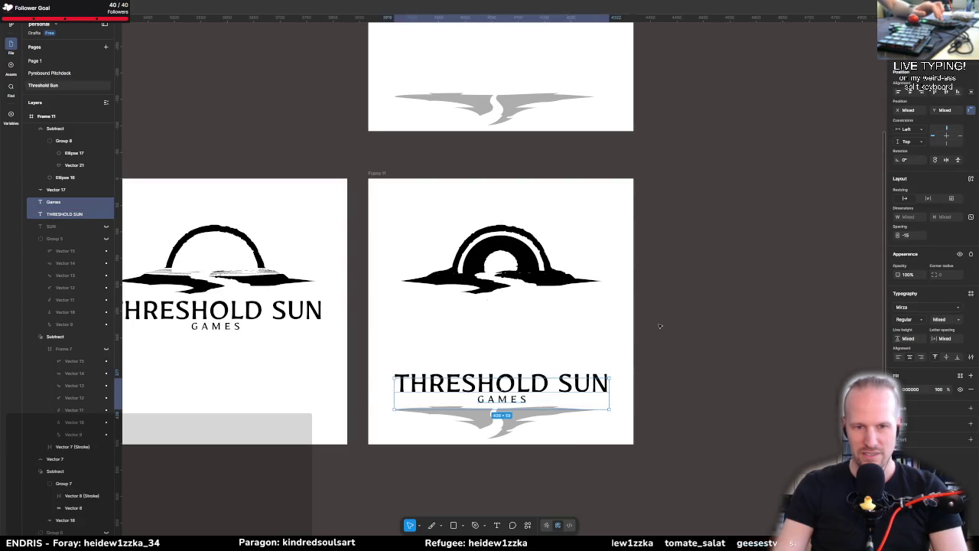
left_click(522, 369)
scroll(522, 369, "up", 2)
scroll(522, 370, "right", 1)
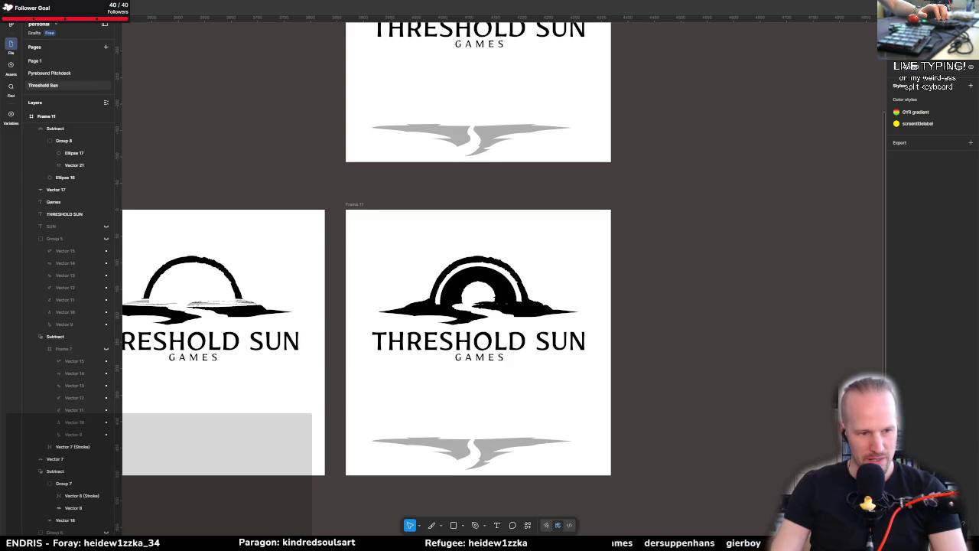
key("alt+Tab")
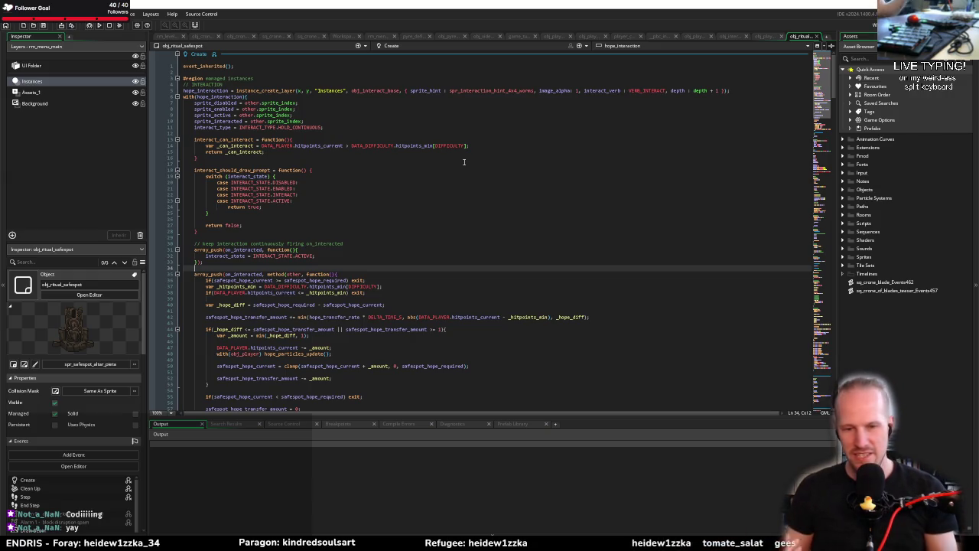
Step: Look through the open obj_crone_of_blades, sq_crone_blade_Events462 and sequence editors
left_click(367, 219)
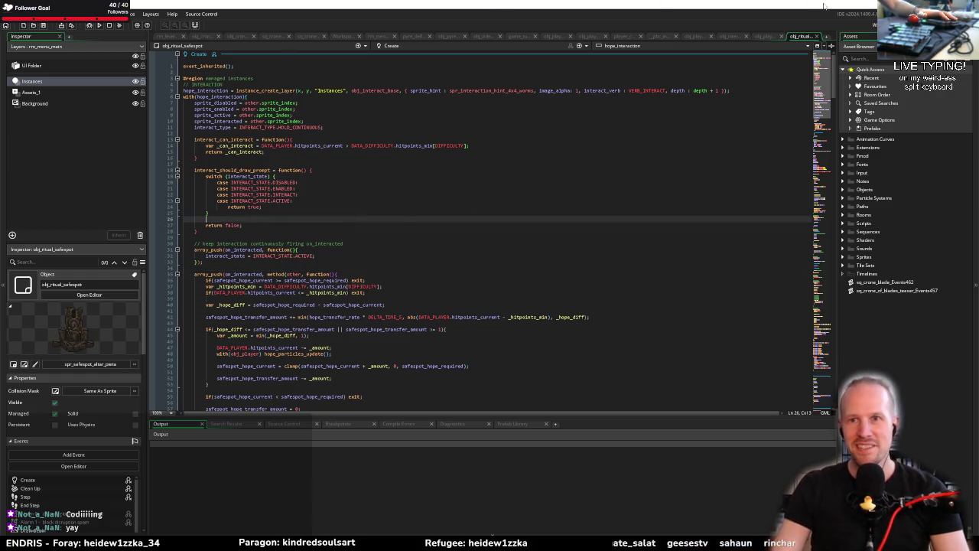
left_click(201, 37)
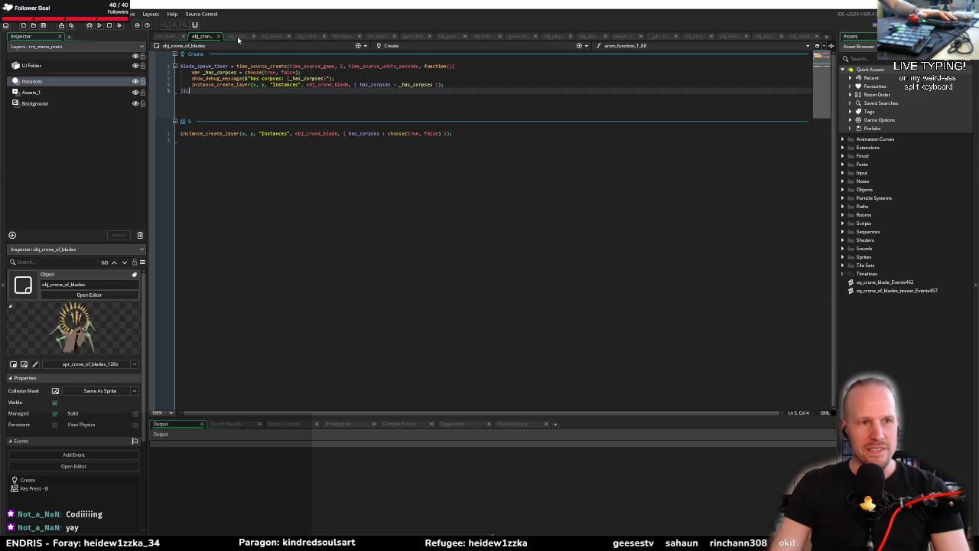
left_click(238, 38)
left_click(273, 36)
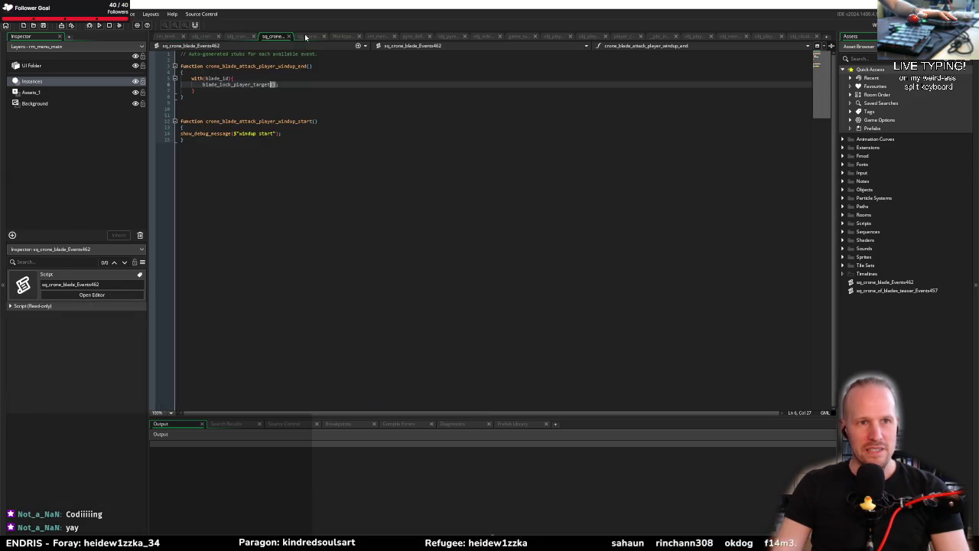
left_click(305, 36)
left_click(353, 38)
Step: Hide the ui_tutorial_video element in rm_menu_main's UI Folder layer
left_click(371, 38)
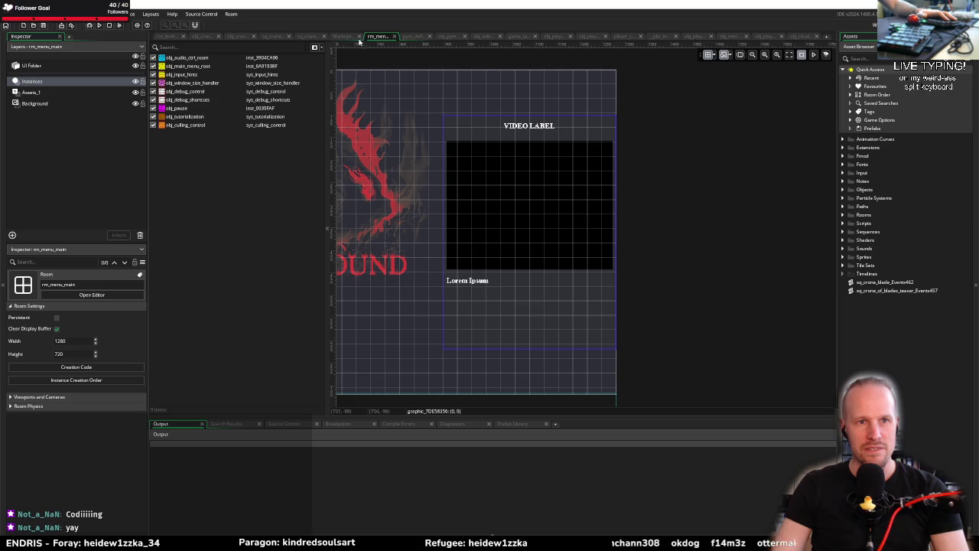
left_click_drag(416, 102, 489, 134)
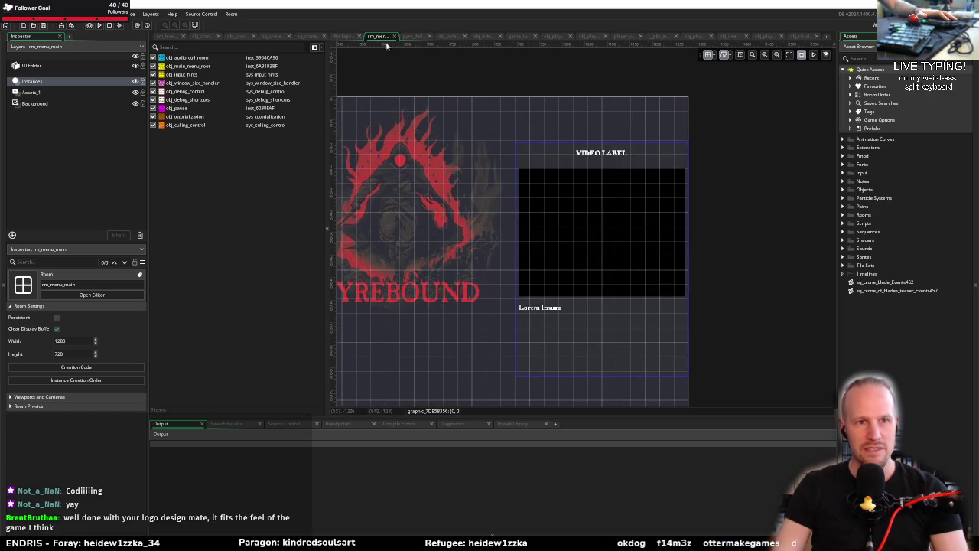
left_click(84, 66)
left_click(311, 58)
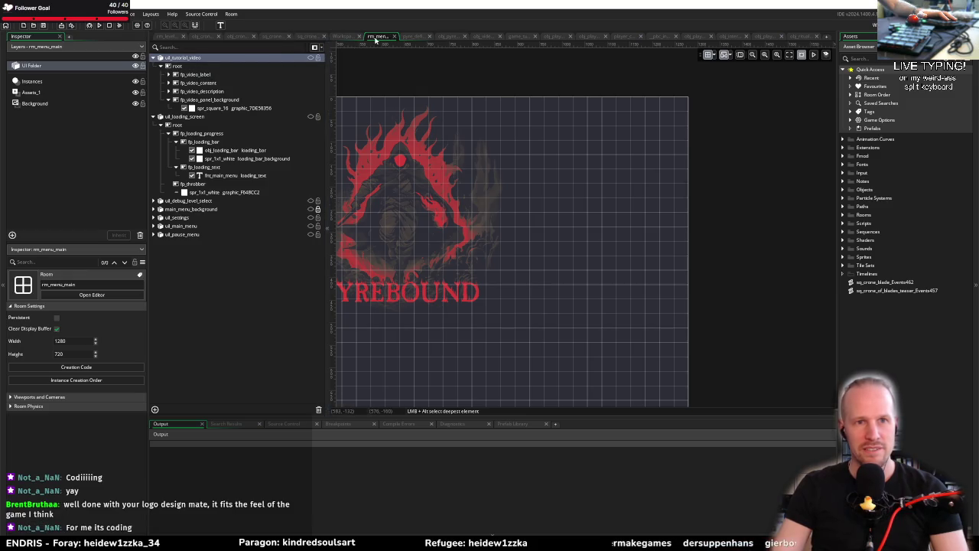
Step: Close the surplus editor tabs, returning to the crone blade events script
left_click(342, 37)
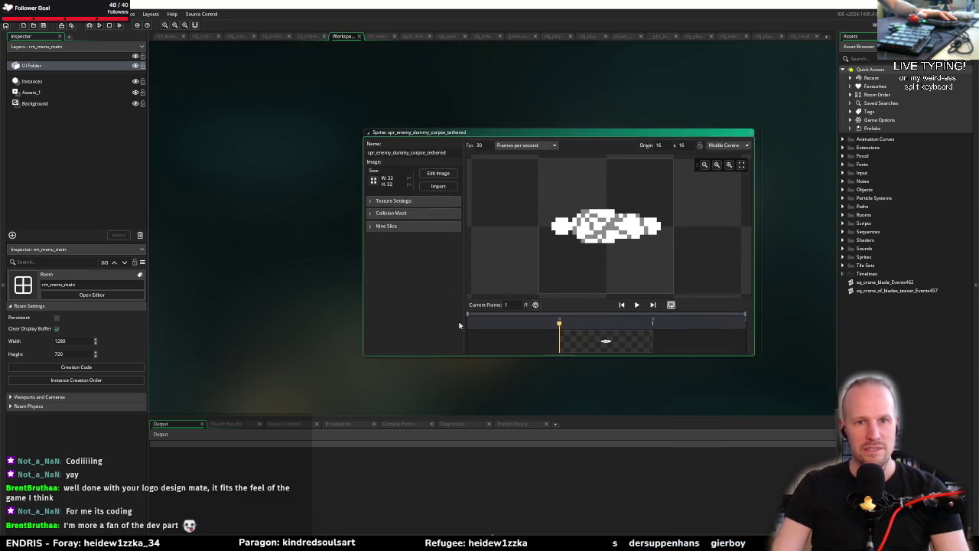
left_click(358, 37)
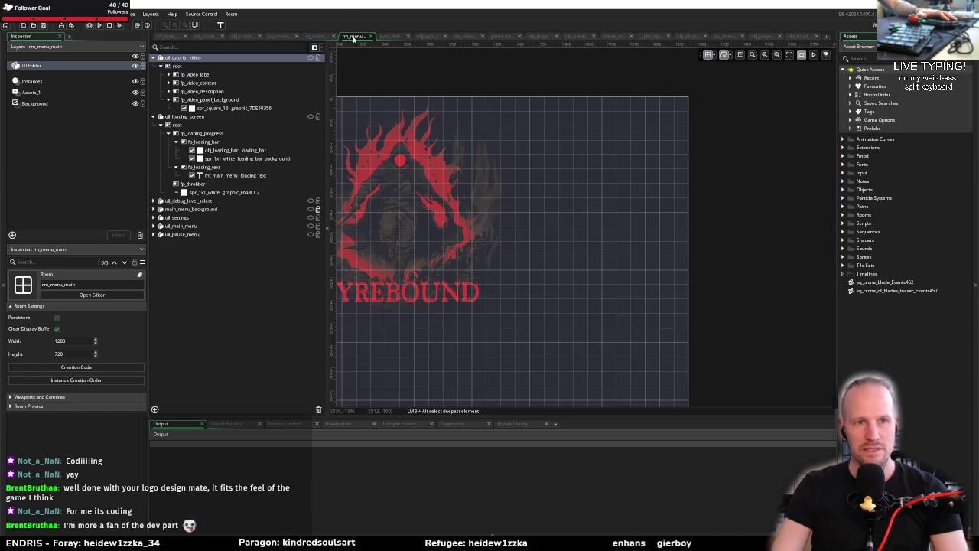
left_click(360, 38)
left_click(383, 37)
left_click(423, 37)
left_click(423, 37)
left_click(438, 37)
middle_click(436, 36)
middle_click(437, 37)
middle_click(437, 37)
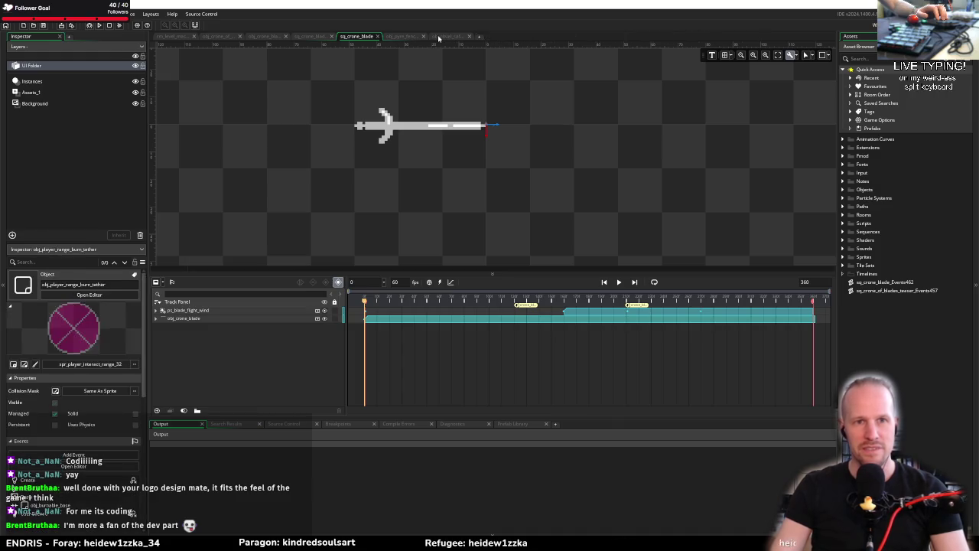
middle_click(437, 37)
middle_click(406, 36)
left_click(311, 37)
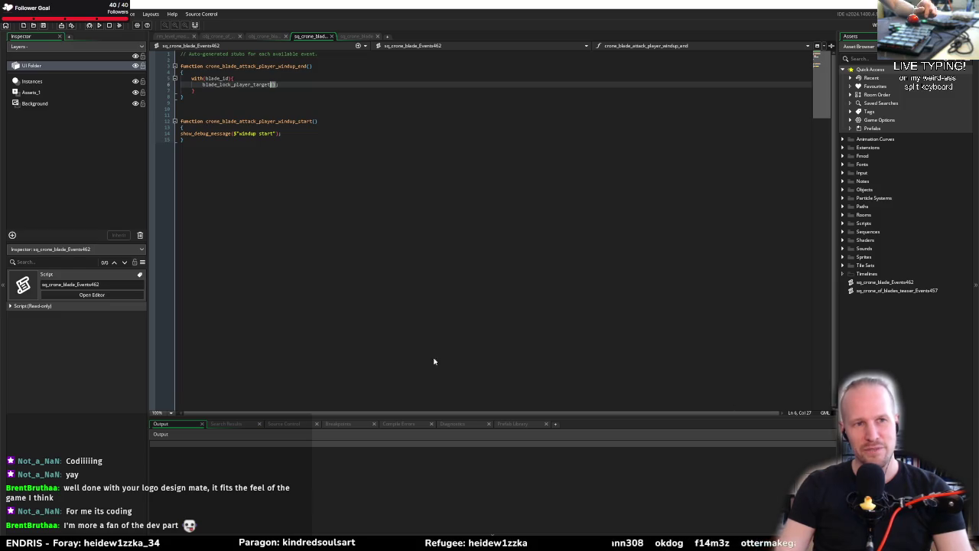
Step: Indent the show_debug_message line in the crone blade events script
left_click(290, 149)
left_click(240, 107)
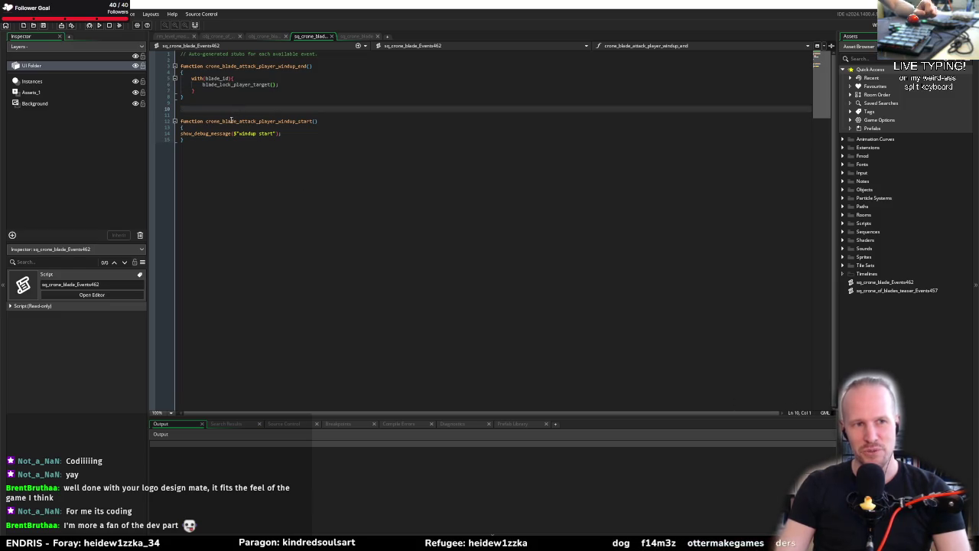
left_click(182, 133)
key("Tab")
Step: Review the windup_start function's lines and braces, then bring the browser window forward
left_click(310, 121)
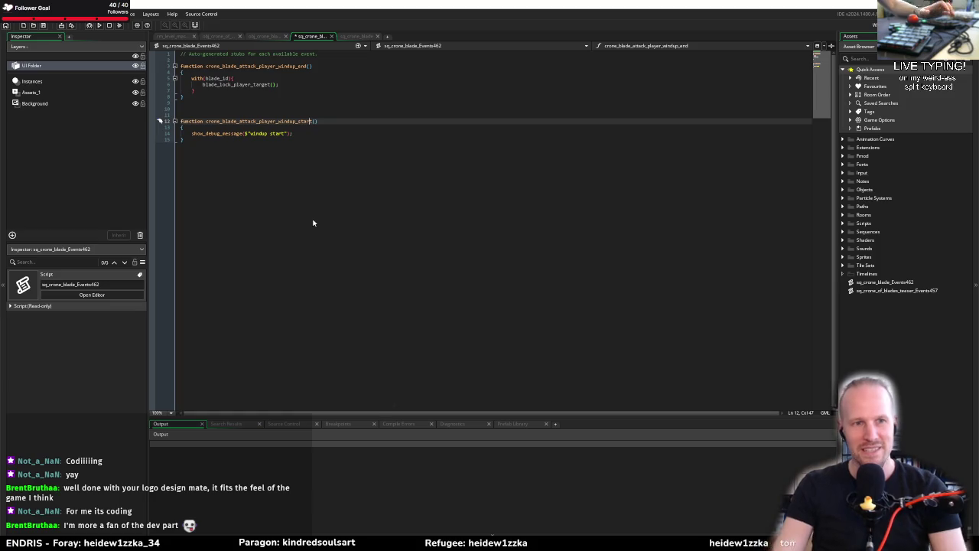
left_click(313, 127)
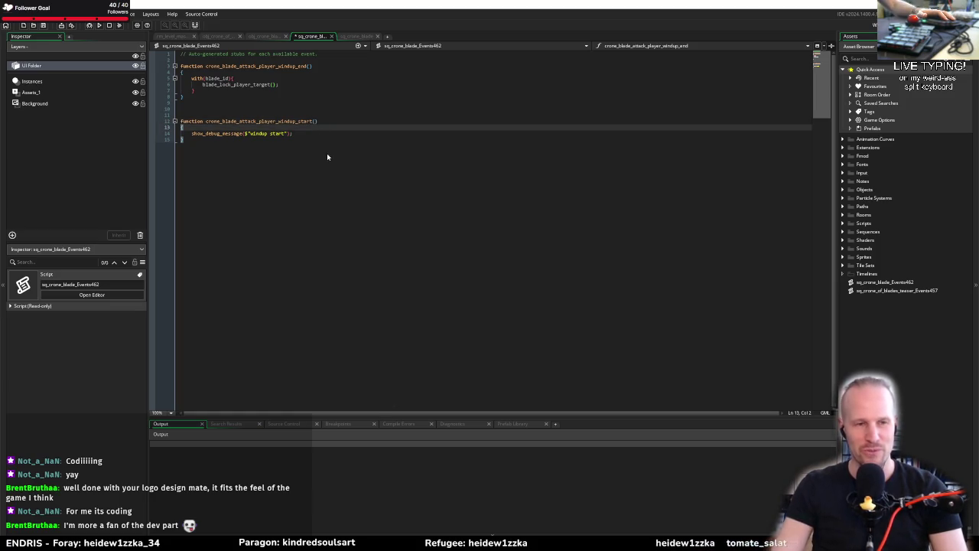
left_click(316, 134)
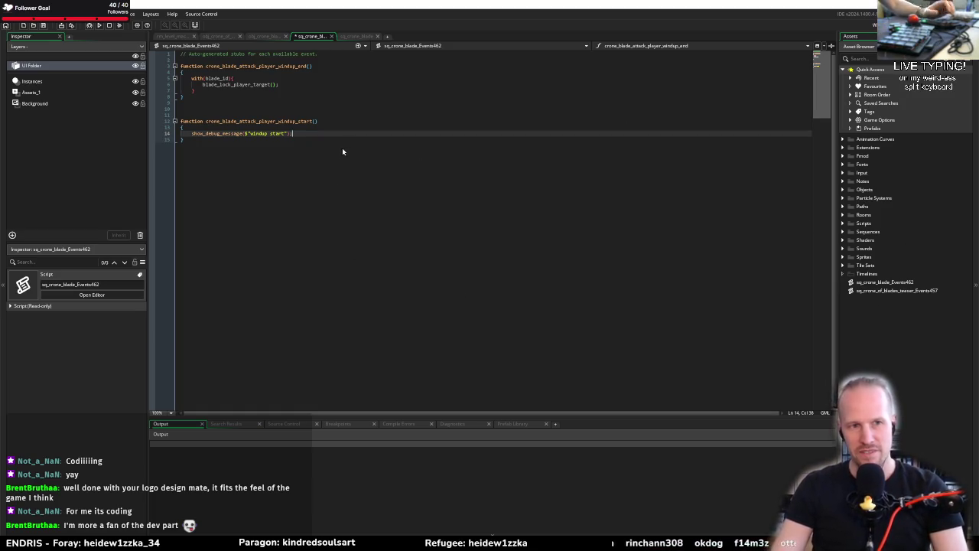
left_click(306, 122)
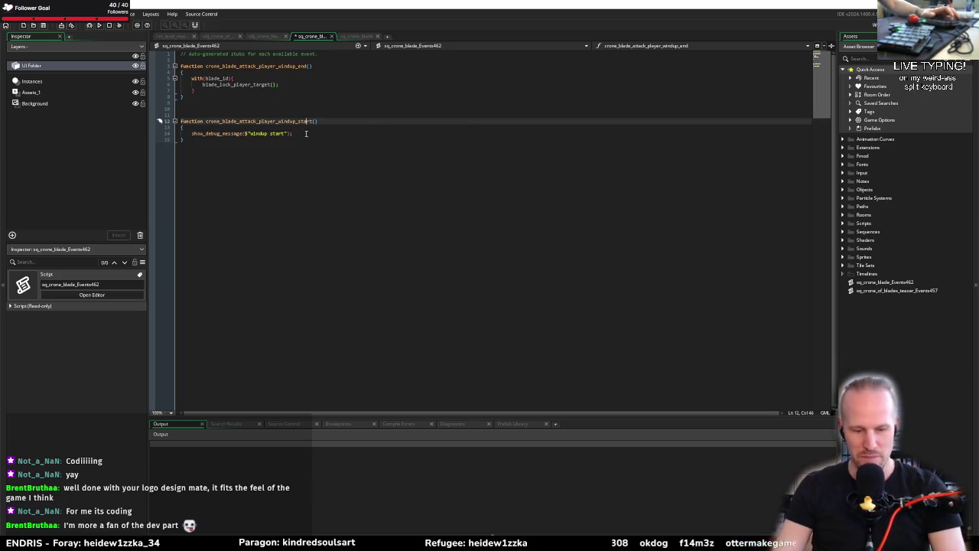
left_click(288, 127)
left_click(265, 138)
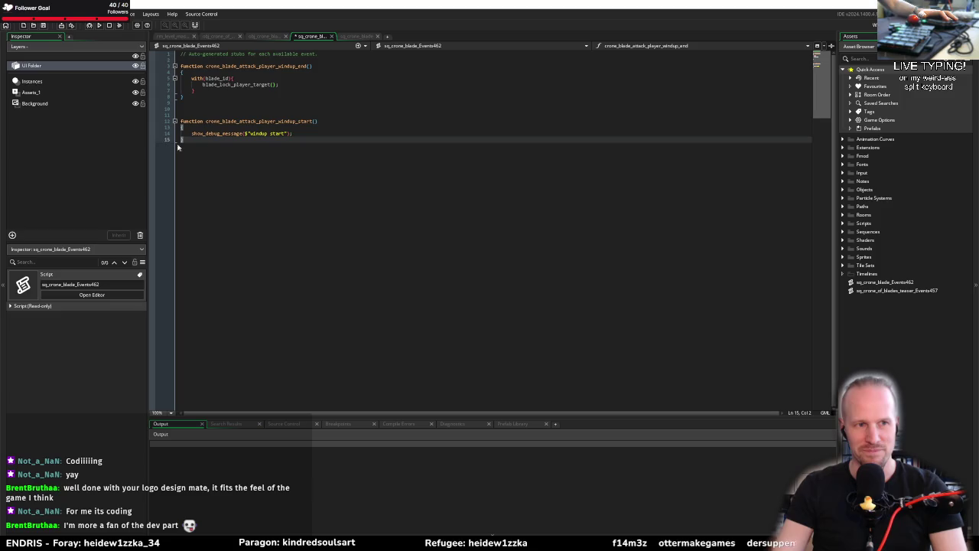
left_click(307, 127)
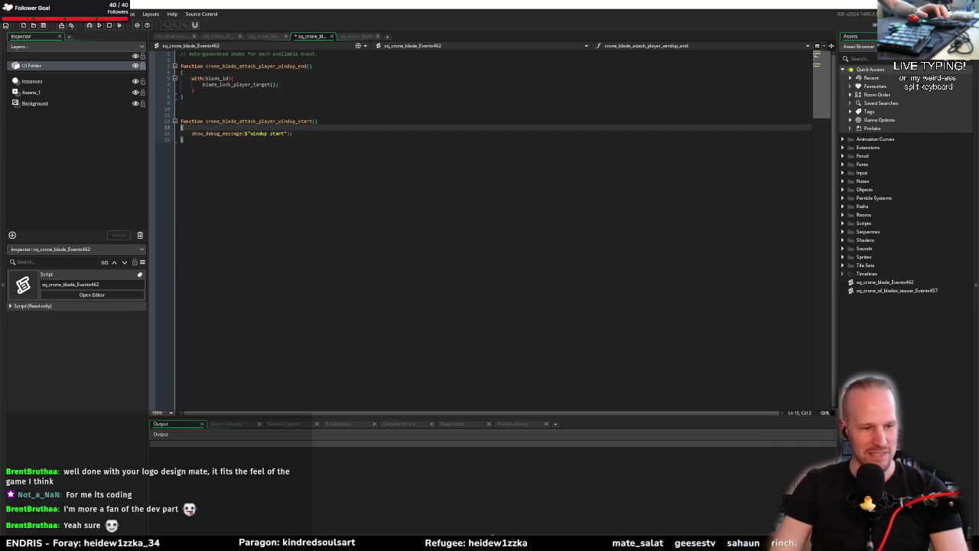
mouse_move(82, 545)
left_click(122, 508)
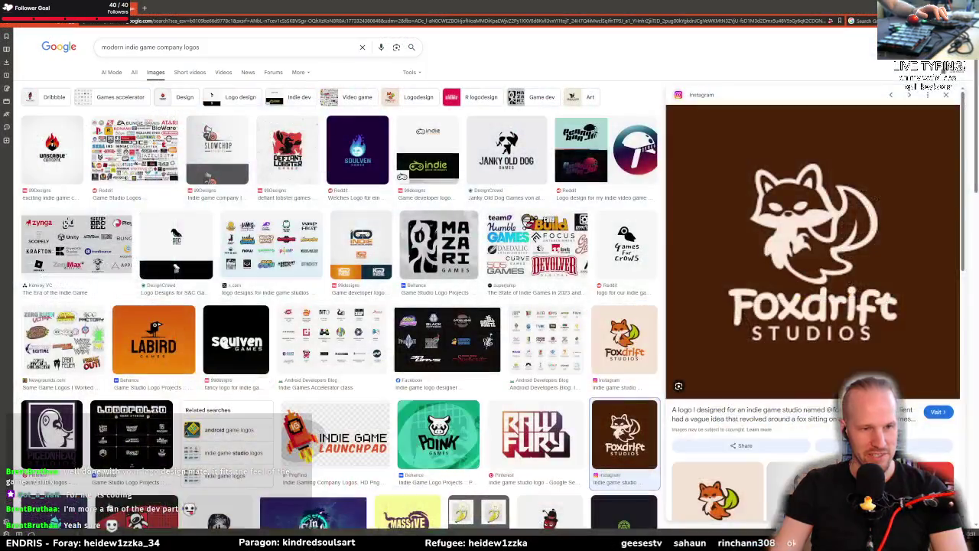
Step: Load the Ghost In The Shield itch.io page in a new tab and run the game
key("ctrl+t")
type("ghost in th")
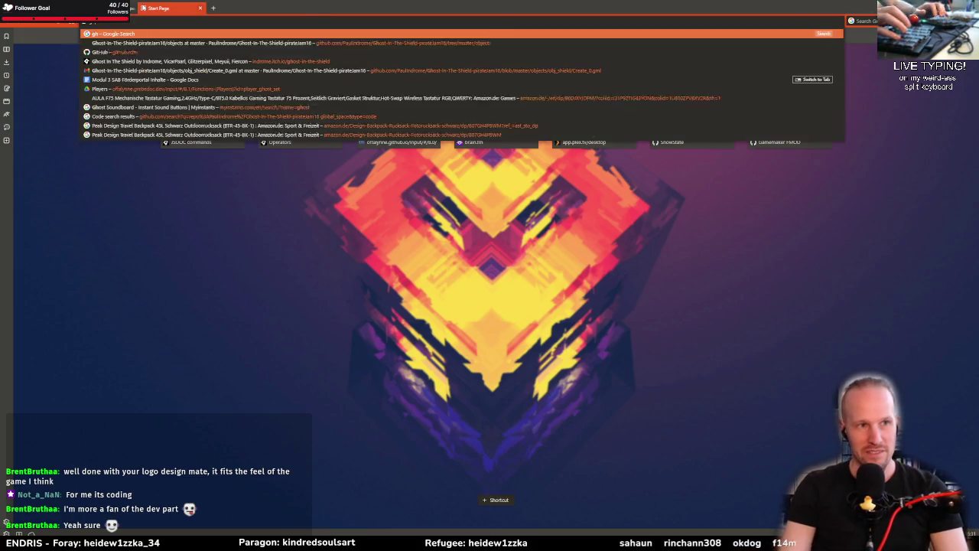
key("Down")
key("Return")
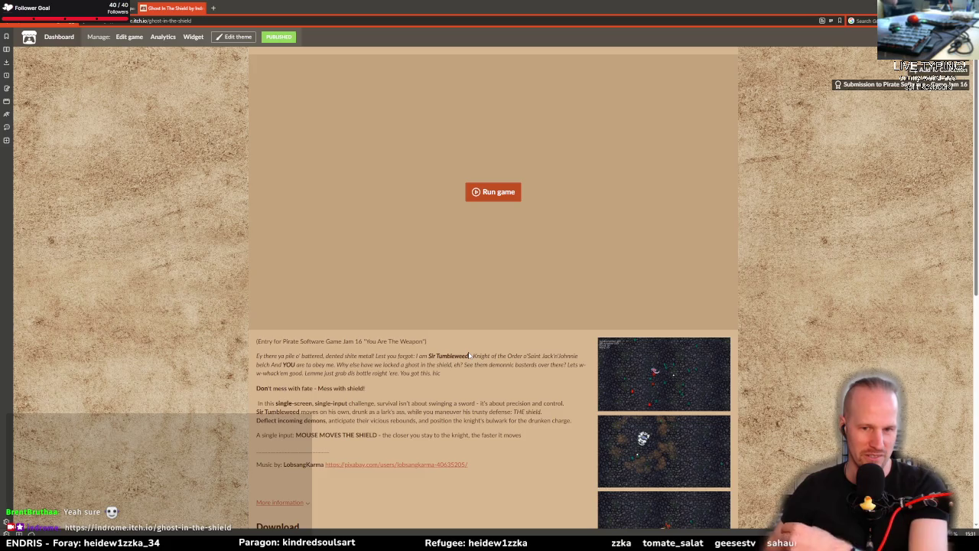
left_click(477, 192)
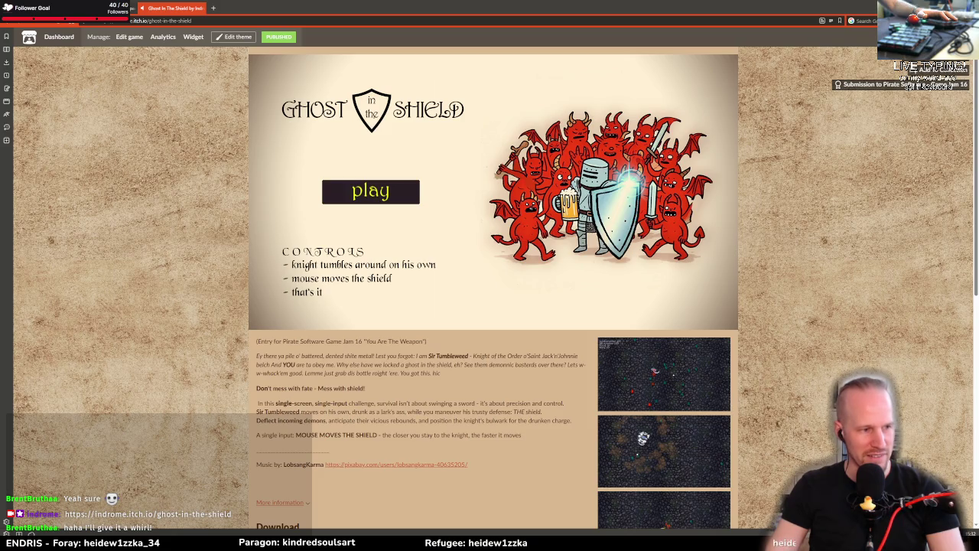
Step: Start a Ghost In The Shield round from the title screen's play button
left_click(364, 190)
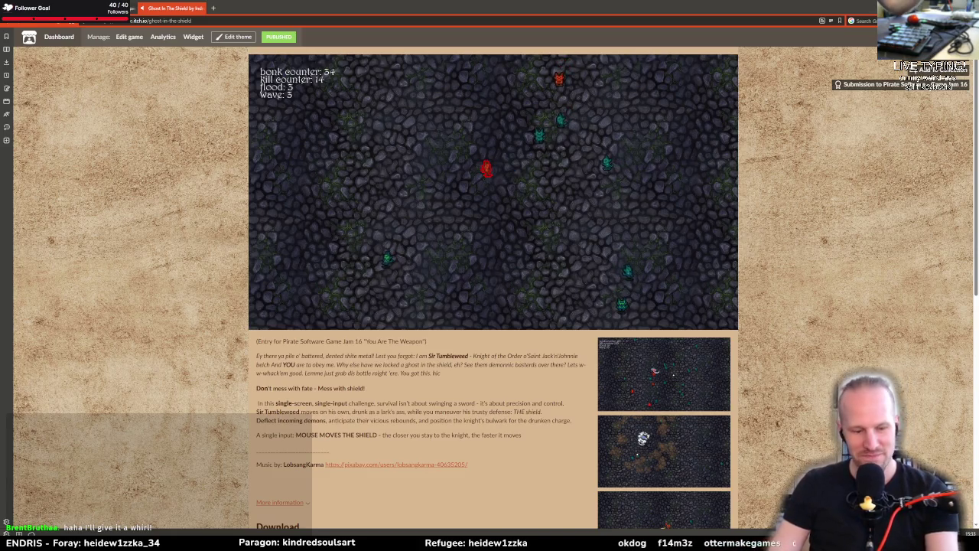
Step: Reload Ghost in the Shield on itch.io with counters at zero, then switch back to GameMaker
key("F5")
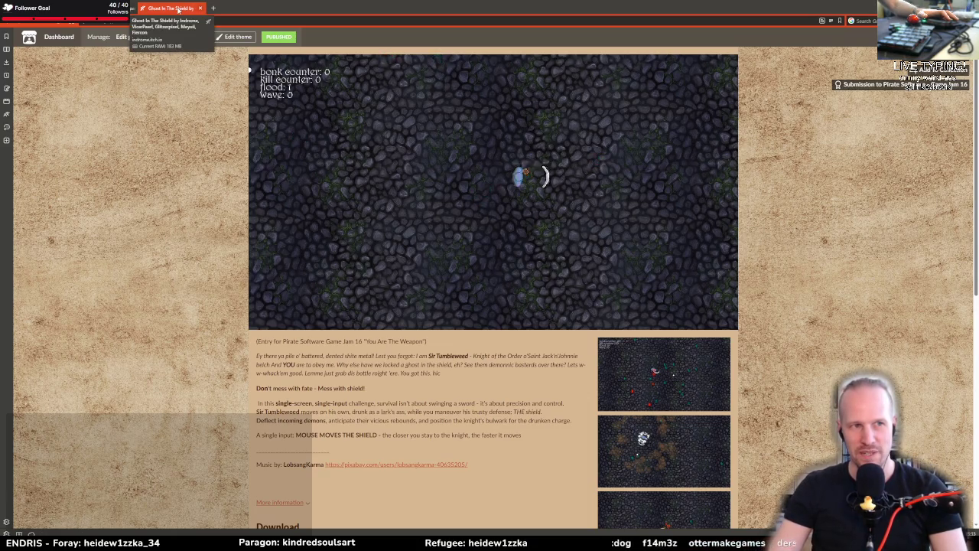
key("alt+Tab")
key("alt+Tab")
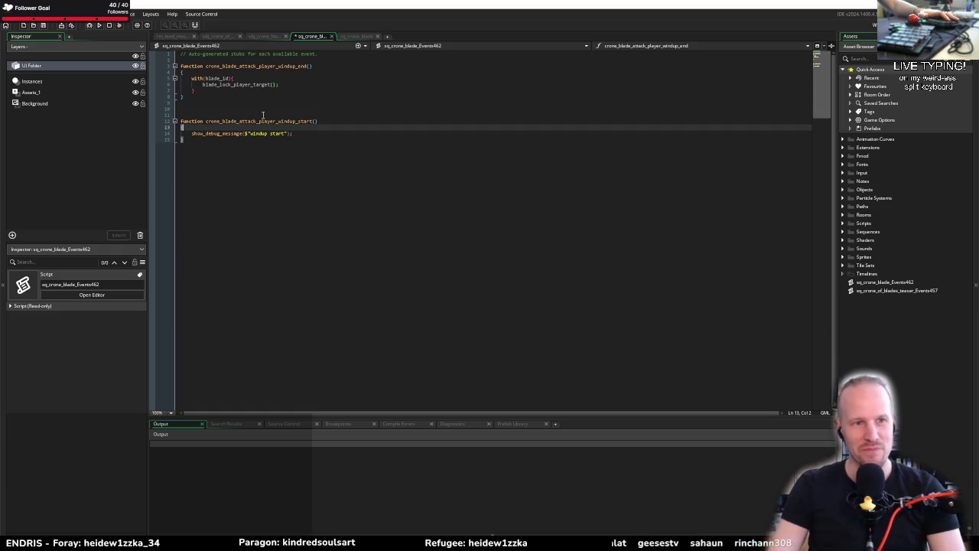
Step: Save the crone blade events script and open rm_boss_test from the Rooms folder
left_click(186, 72)
key("ctrl+s")
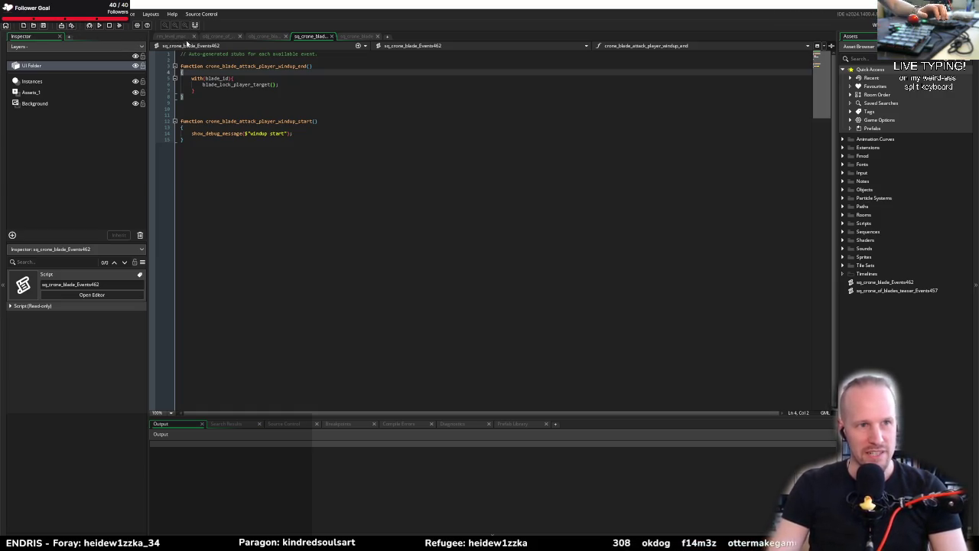
left_click(182, 37)
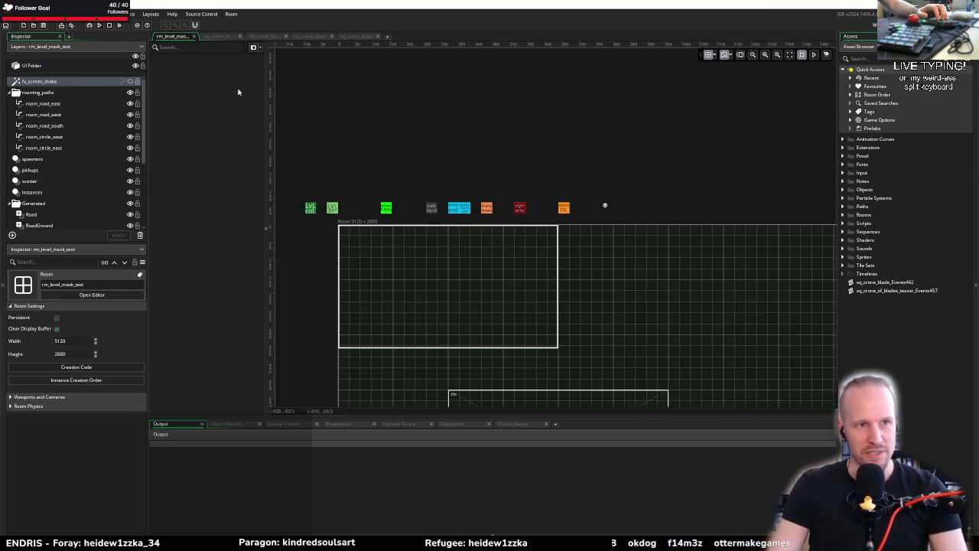
left_click(843, 215)
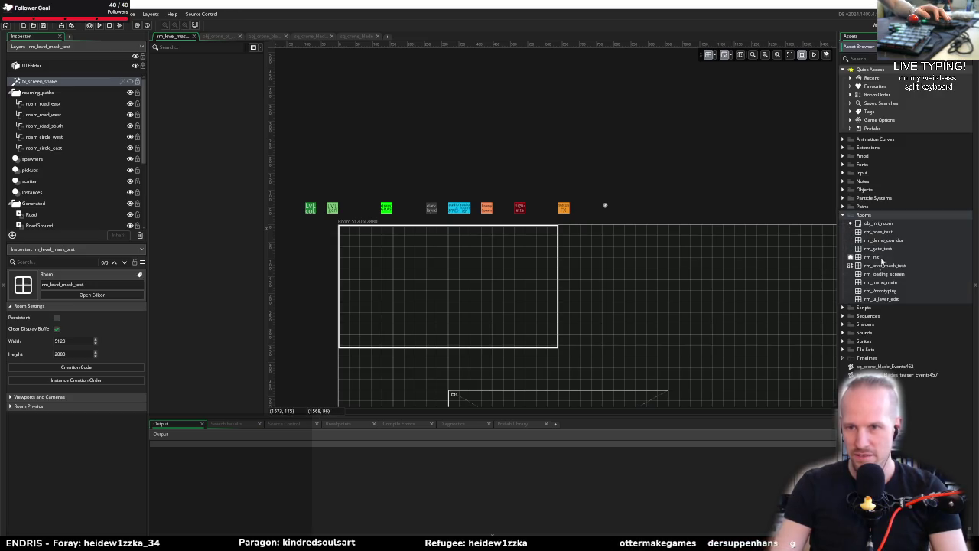
double_click(879, 231)
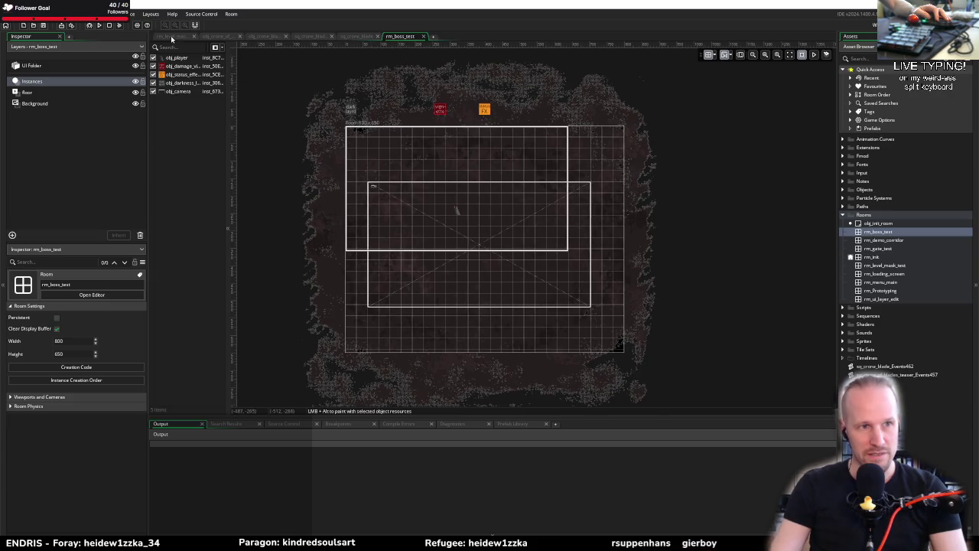
Step: Inspect the Crone of Blades instance and its object code, then return to rm_boss_test
left_click(206, 35)
left_click(173, 36)
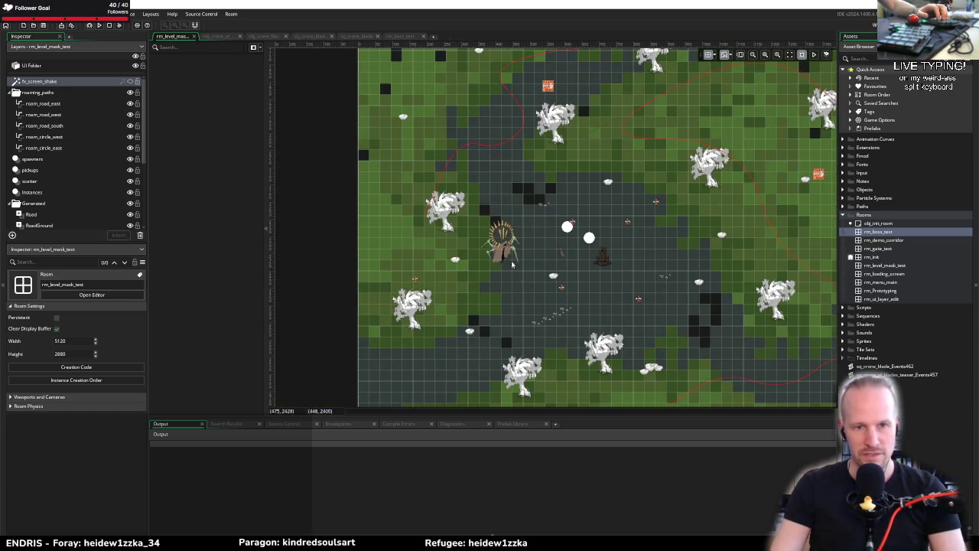
left_click(504, 259)
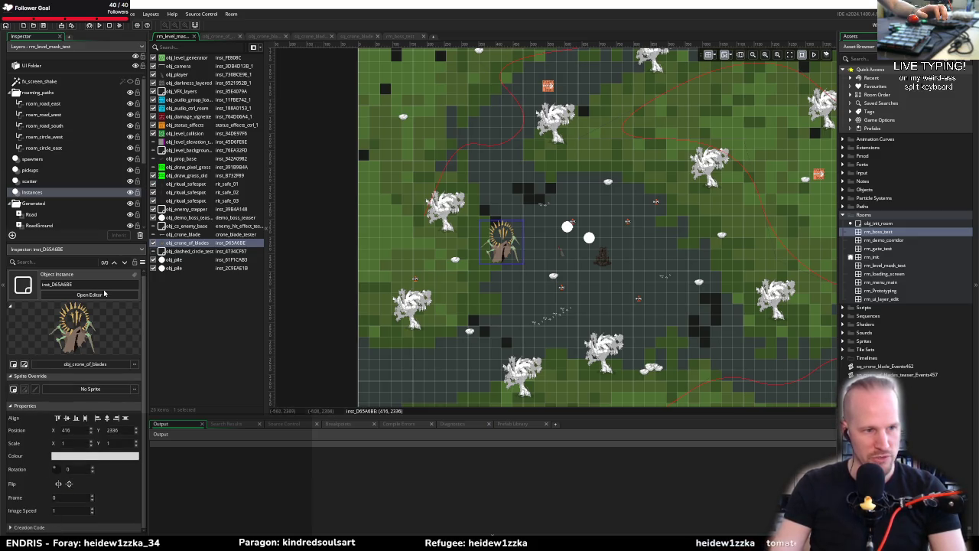
left_click(24, 364)
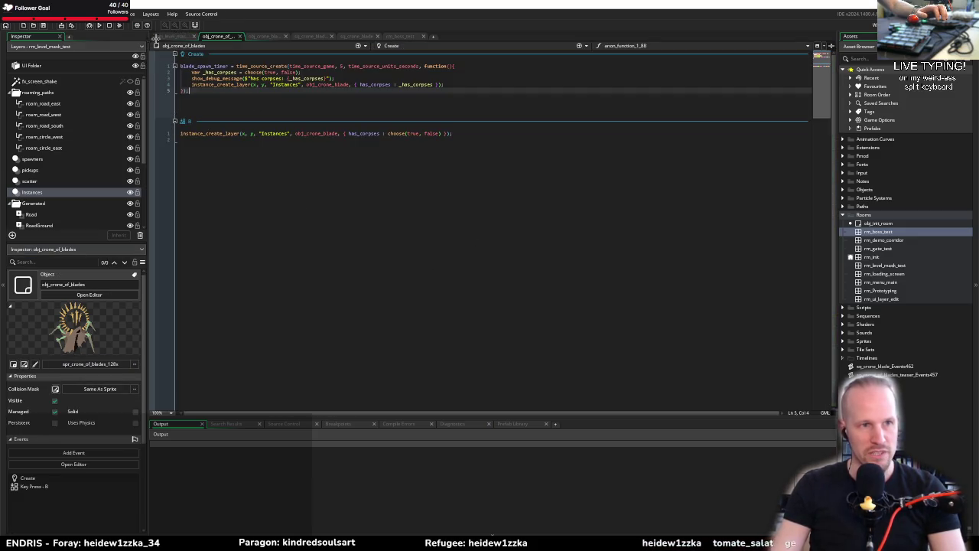
left_click(405, 37)
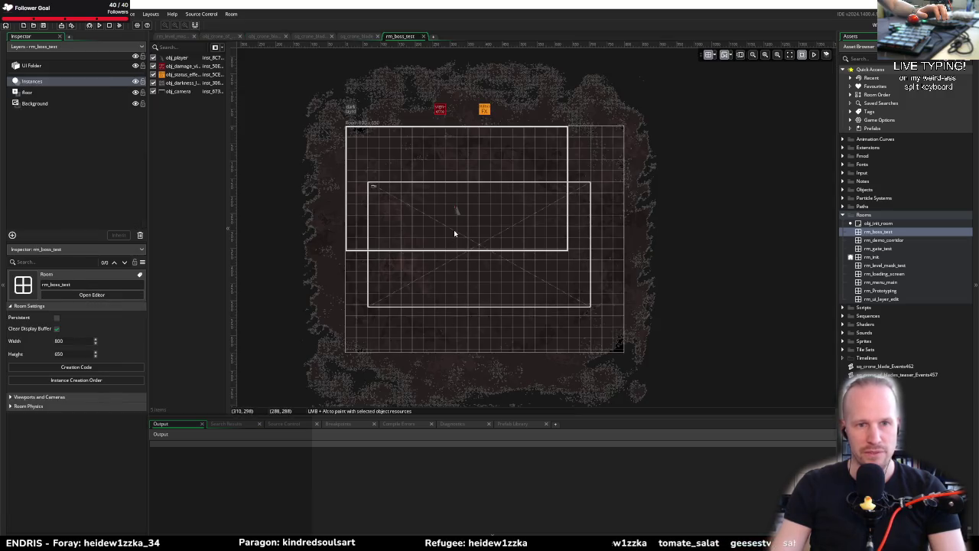
Step: Paint a Crone of Blades instance at 416, 352, toggle the UI Folder layer, and run Pyrebound
left_click(490, 258, "alt")
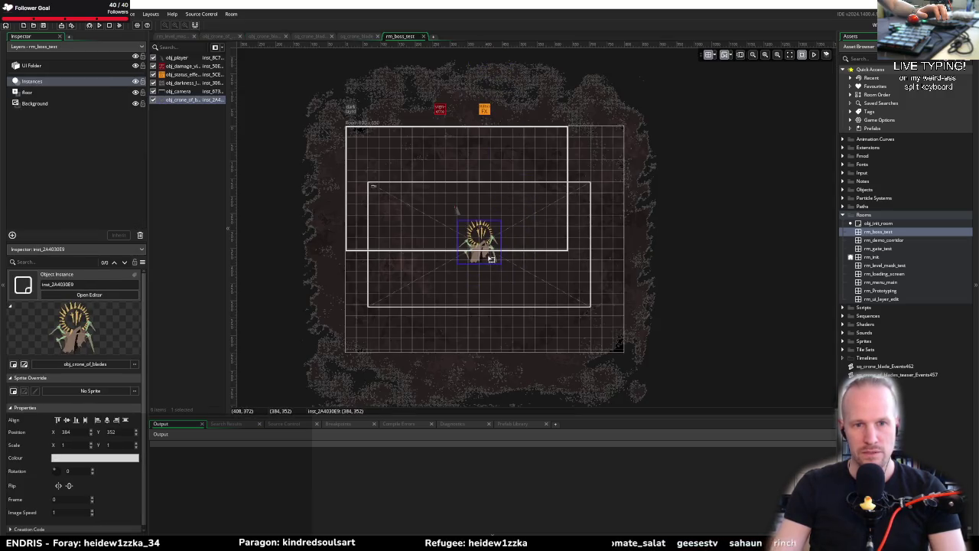
left_click_drag(496, 259, 501, 260)
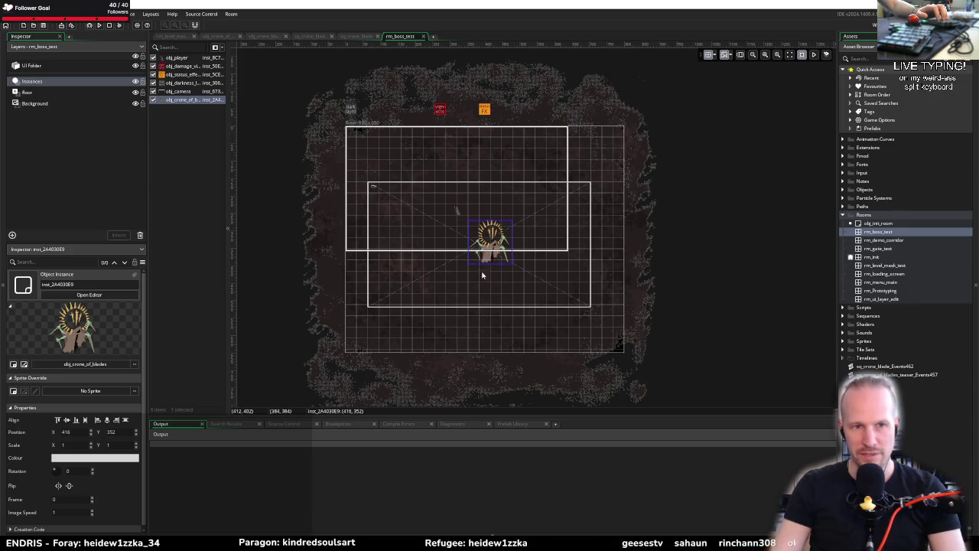
left_click_drag(347, 150, 308, 200)
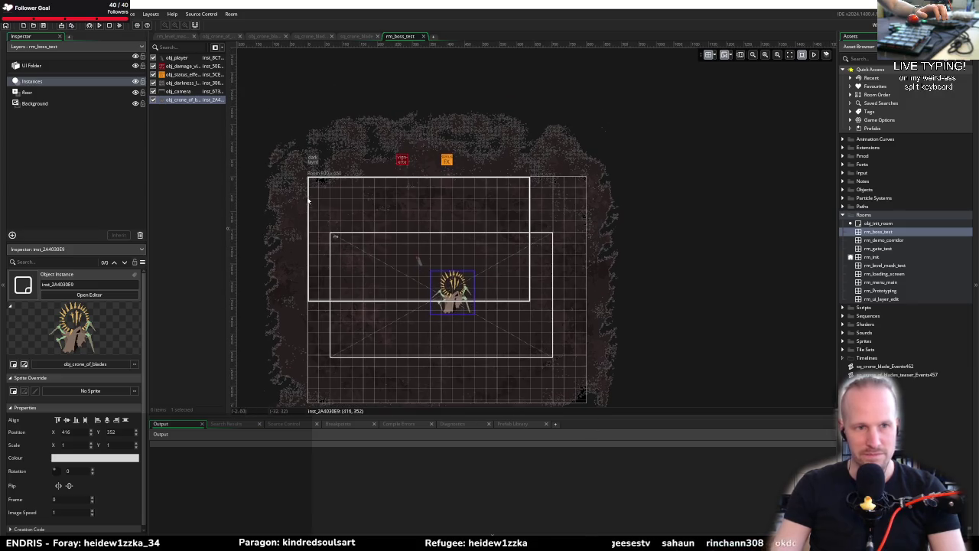
left_click(28, 66)
left_click(135, 66)
left_click(135, 66)
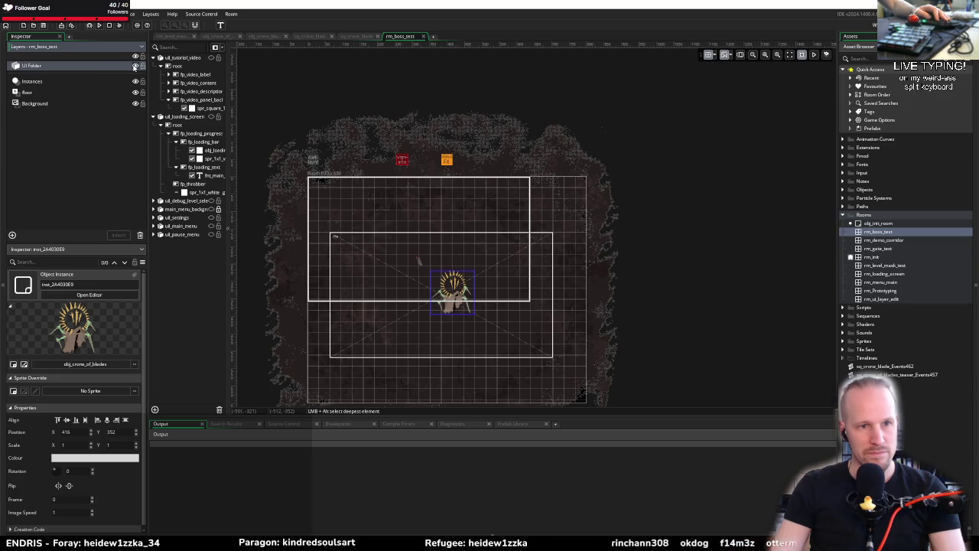
left_click(109, 25)
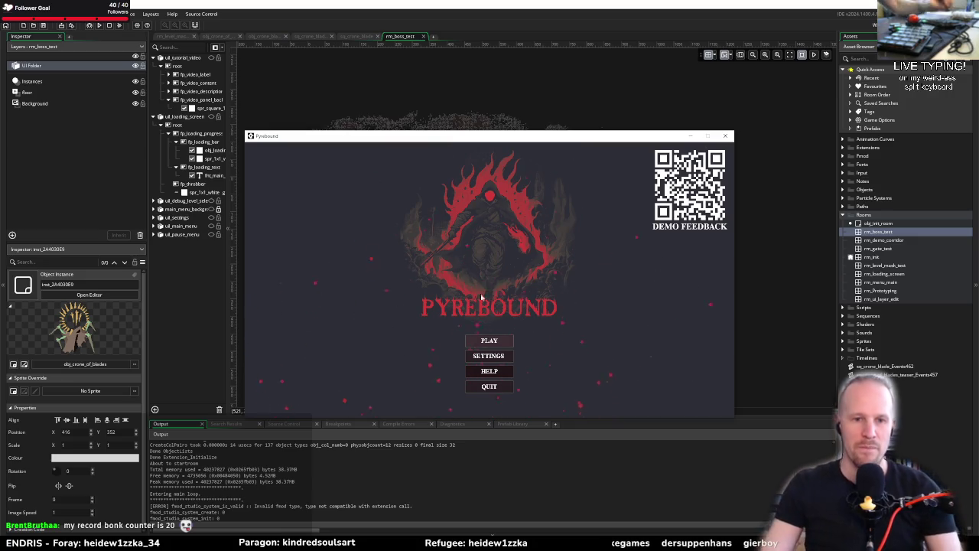
left_click(492, 346)
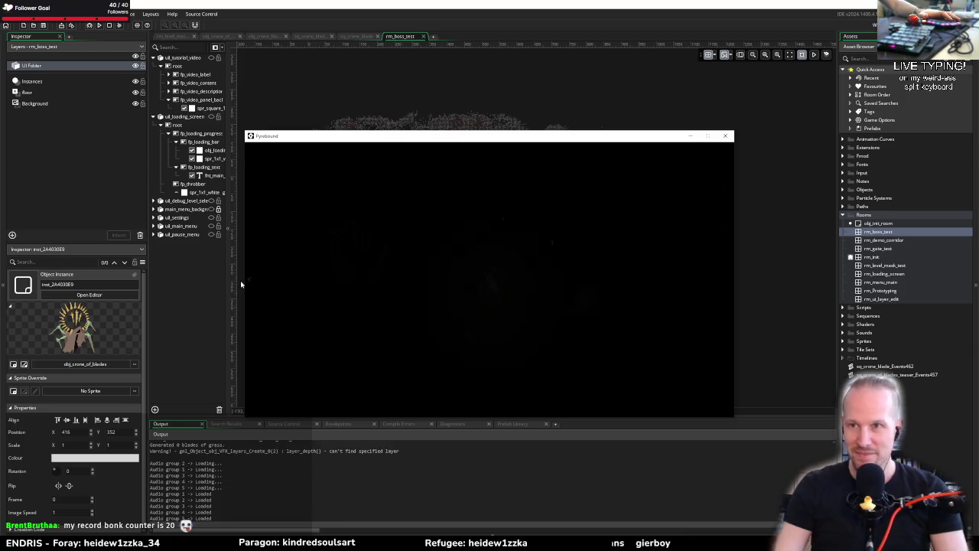
Step: Exit to the main menu and load rm_boss_test from the F1 debug room list
key("Escape")
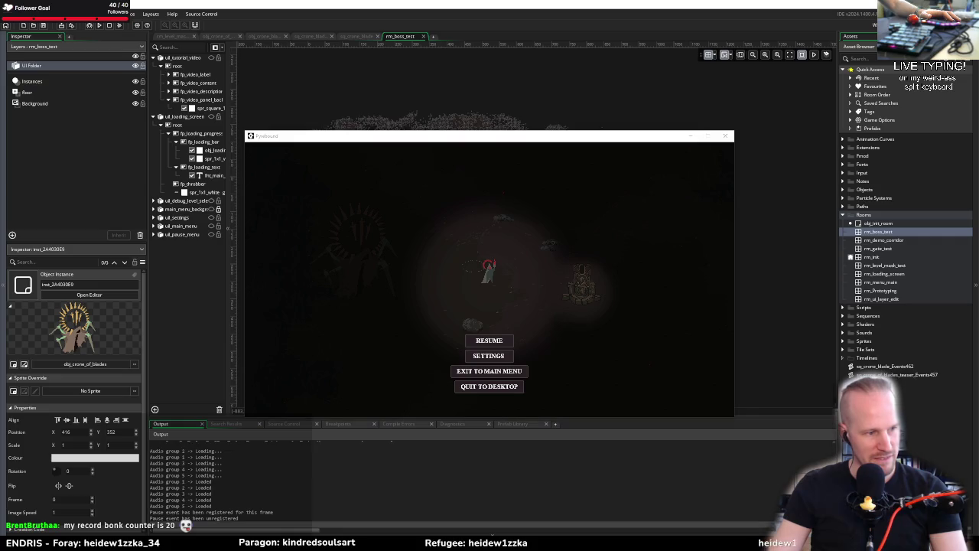
left_click(487, 370)
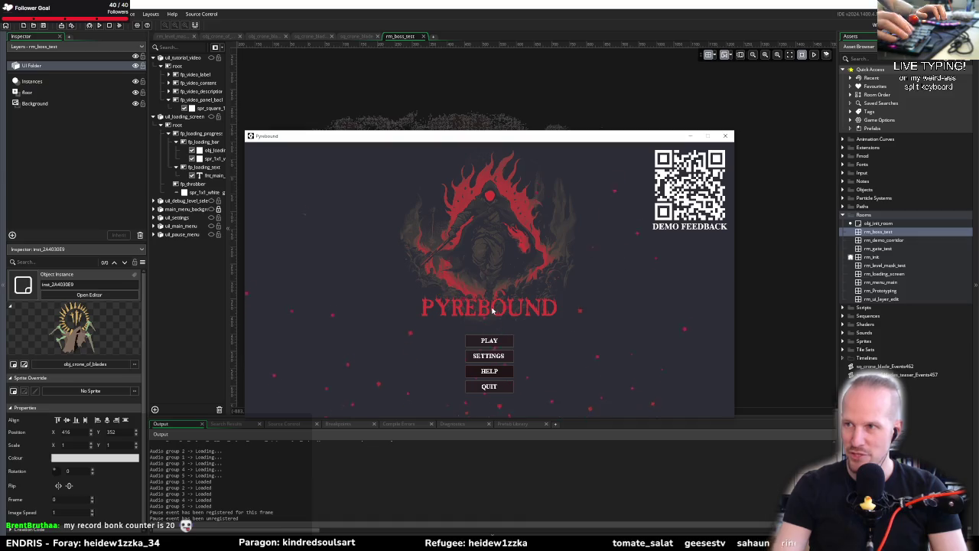
key("F1")
left_click(294, 196)
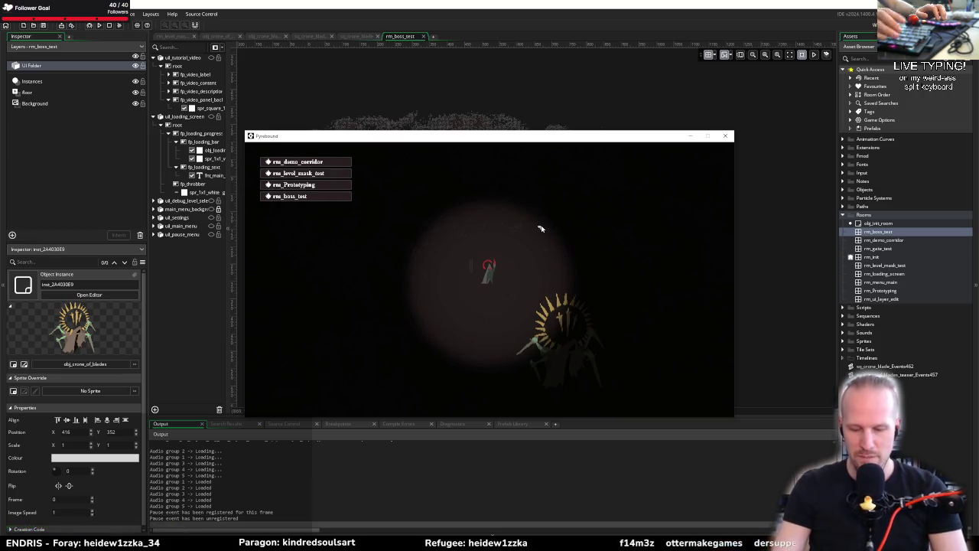
Step: Hide the debug room list and move the player left, then right past the Crone of Blades
key("F1")
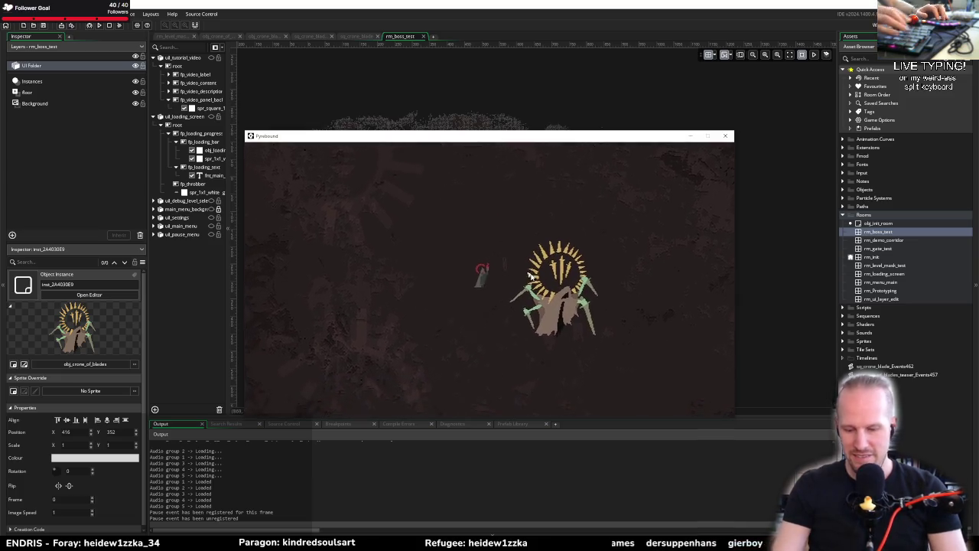
key("a")
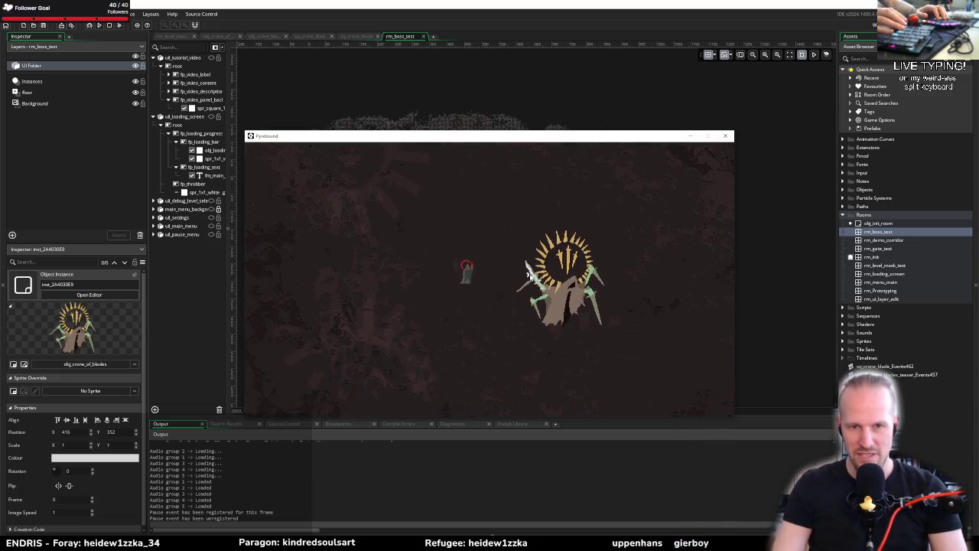
key("a")
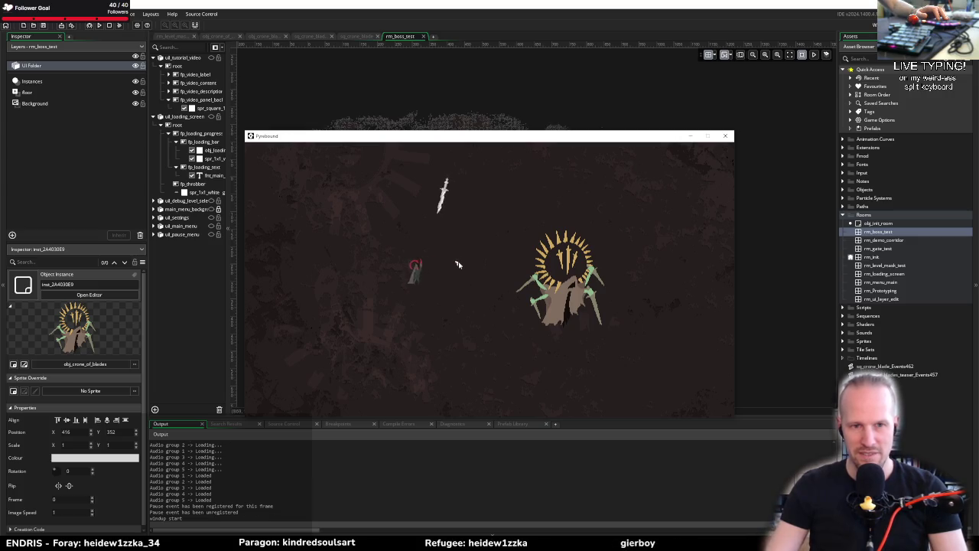
key("a")
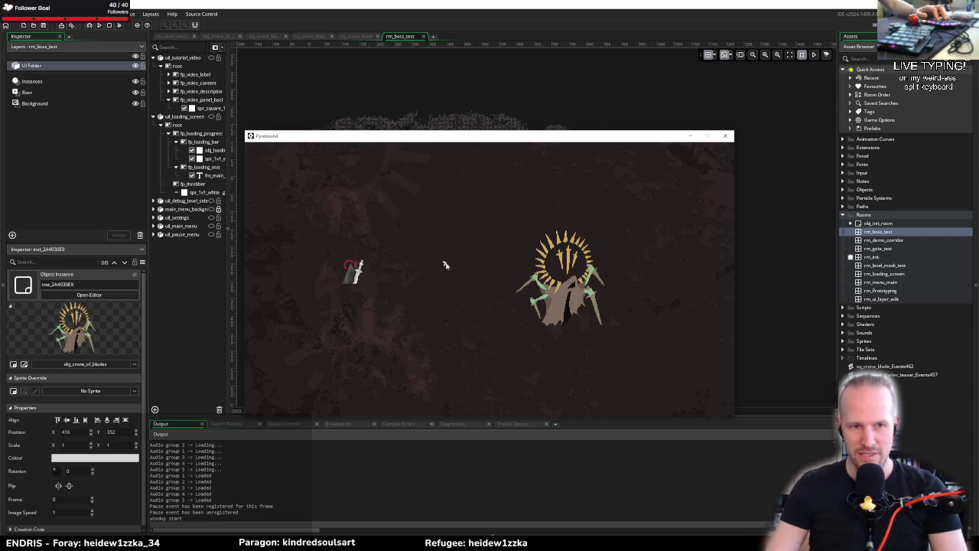
key("d")
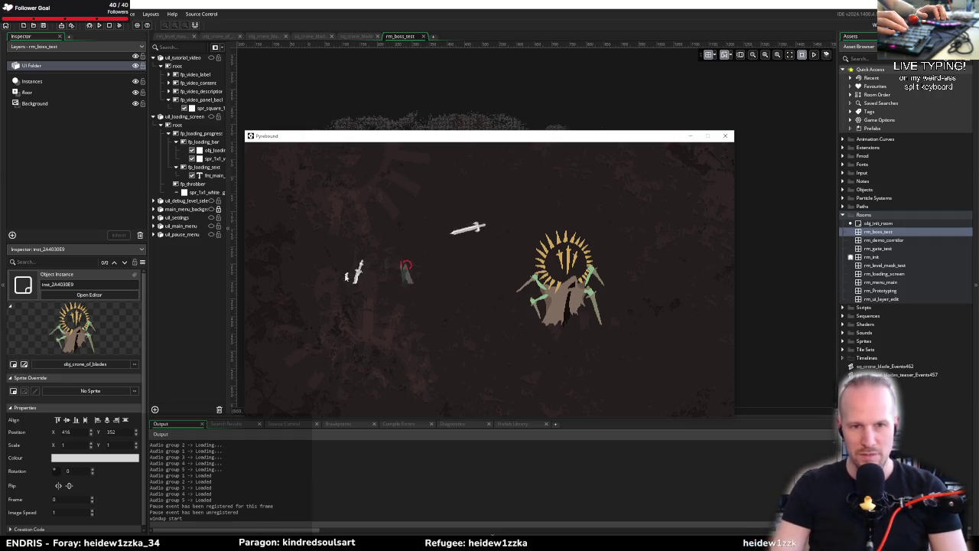
key("d")
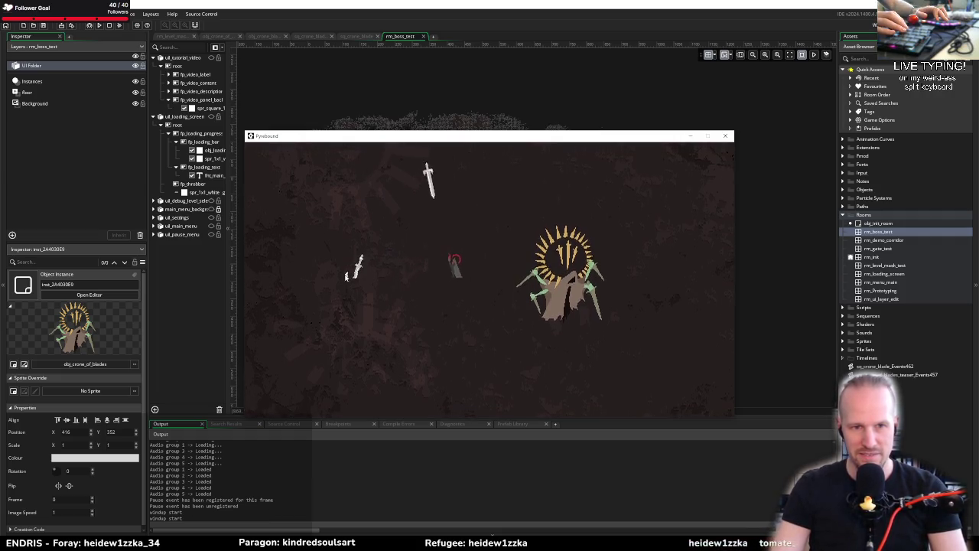
key("d")
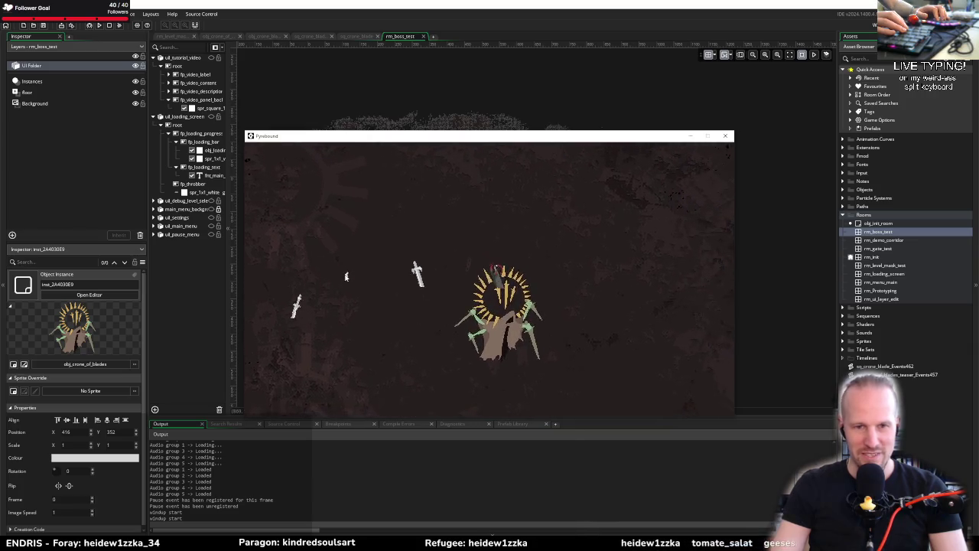
key("d")
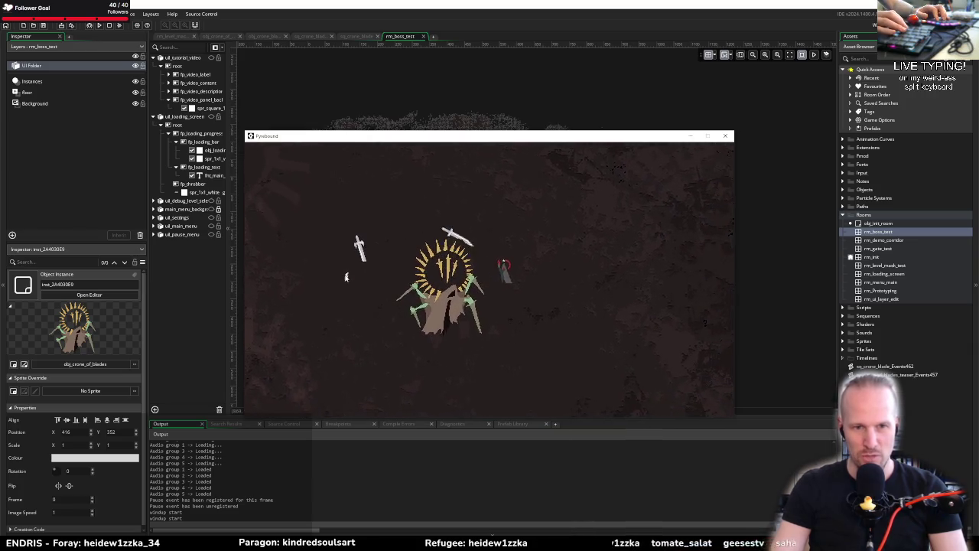
key("d")
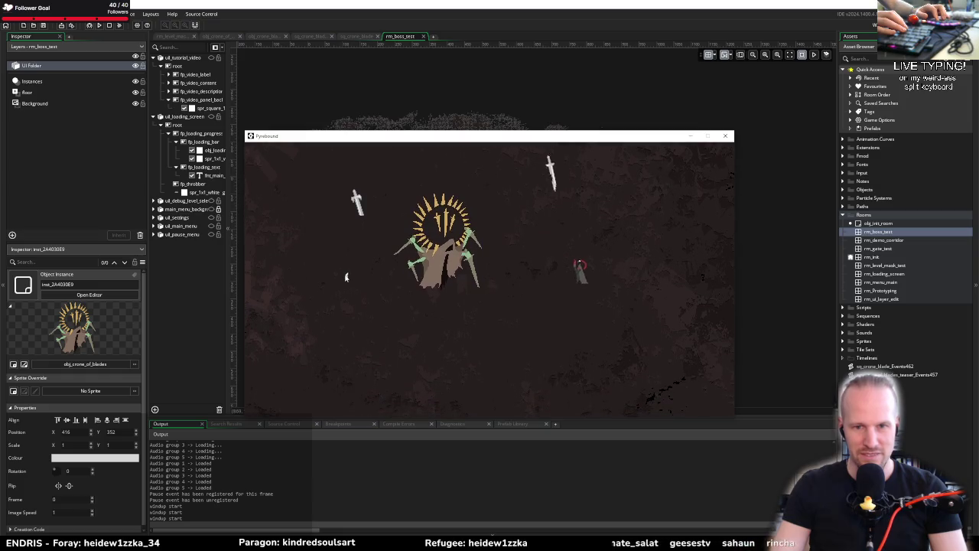
key("d")
Step: Sidestep the boss's blades, open the radial LINK menu, then pause and exit to the main menu
key("a")
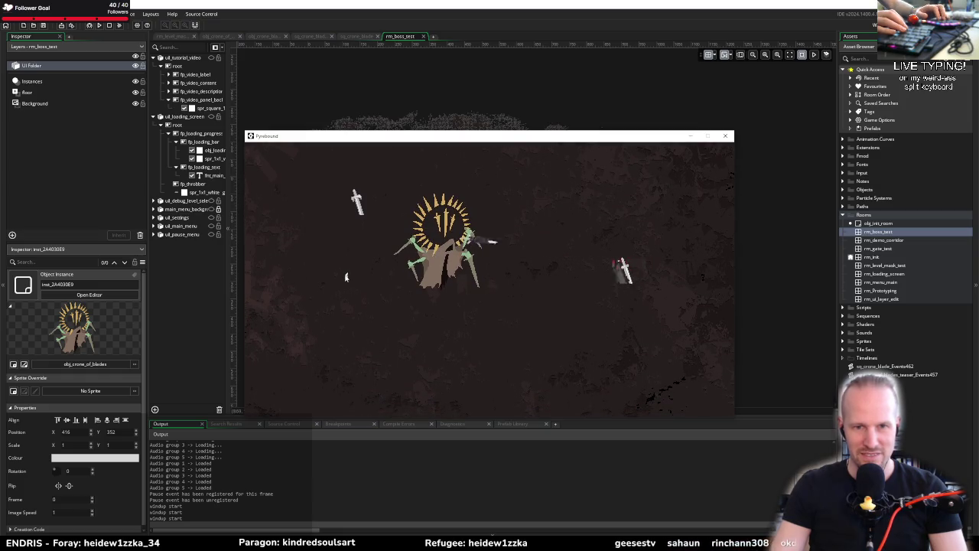
key("a")
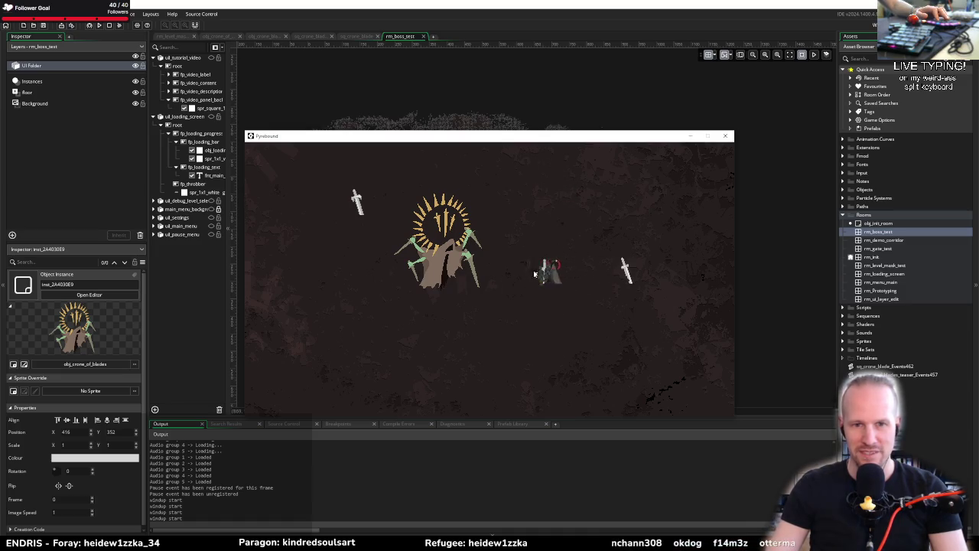
key("a")
key("d")
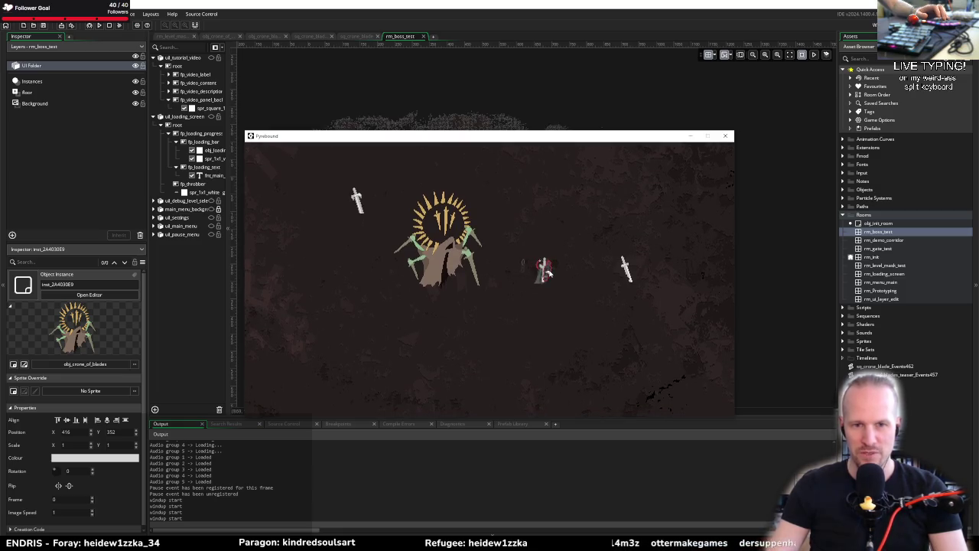
key("a")
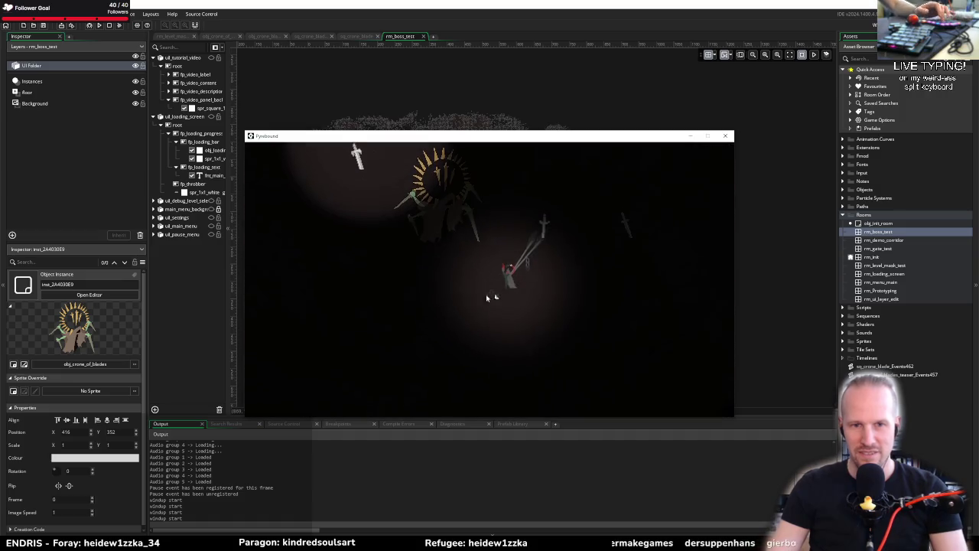
key("e")
key("e")
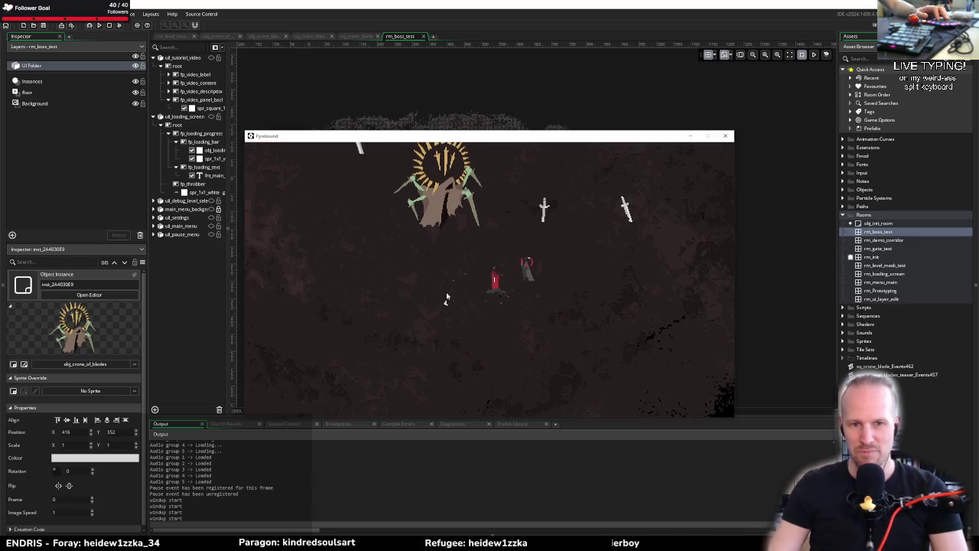
key("Escape")
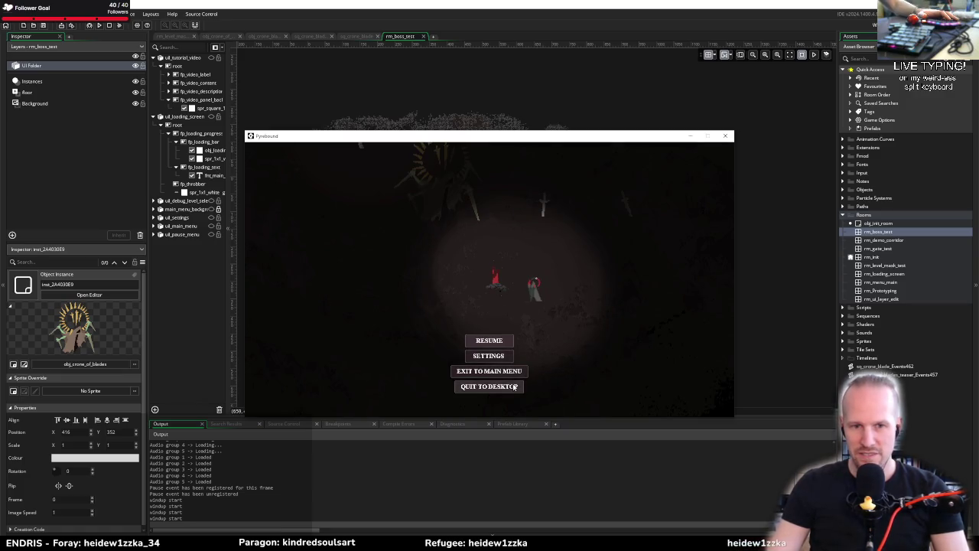
left_click(490, 370)
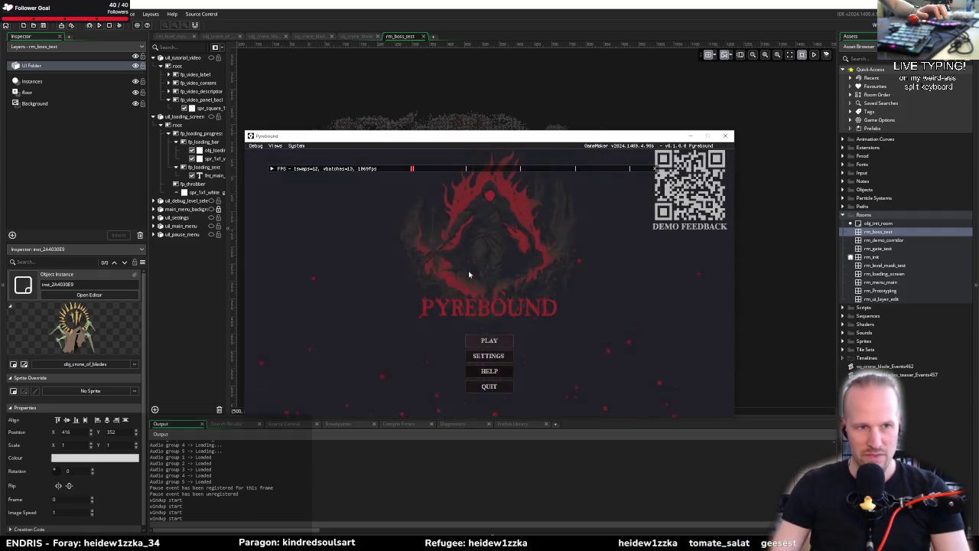
Step: Show the global panel from the debug overlay's Views list, then close the Pyrebound window
left_click(275, 146)
left_click(283, 156)
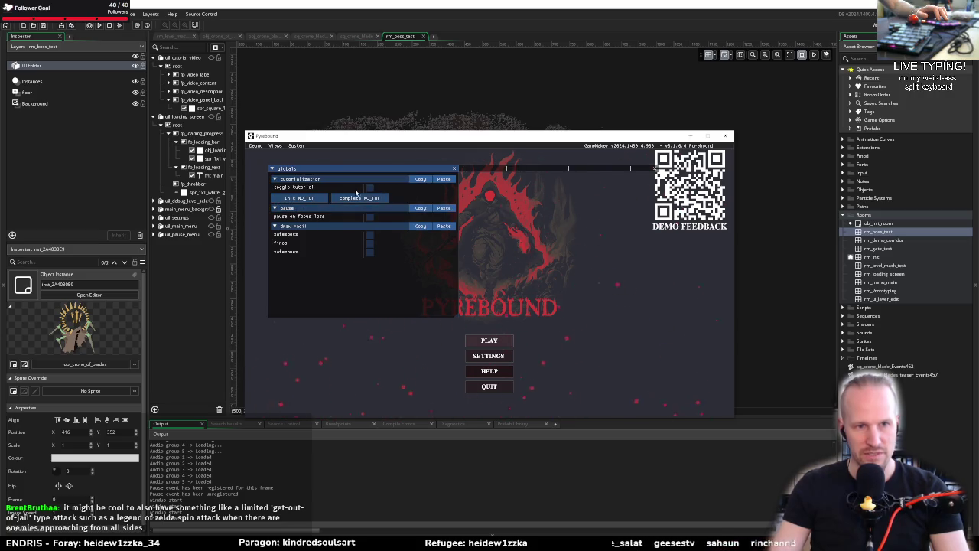
left_click(725, 136)
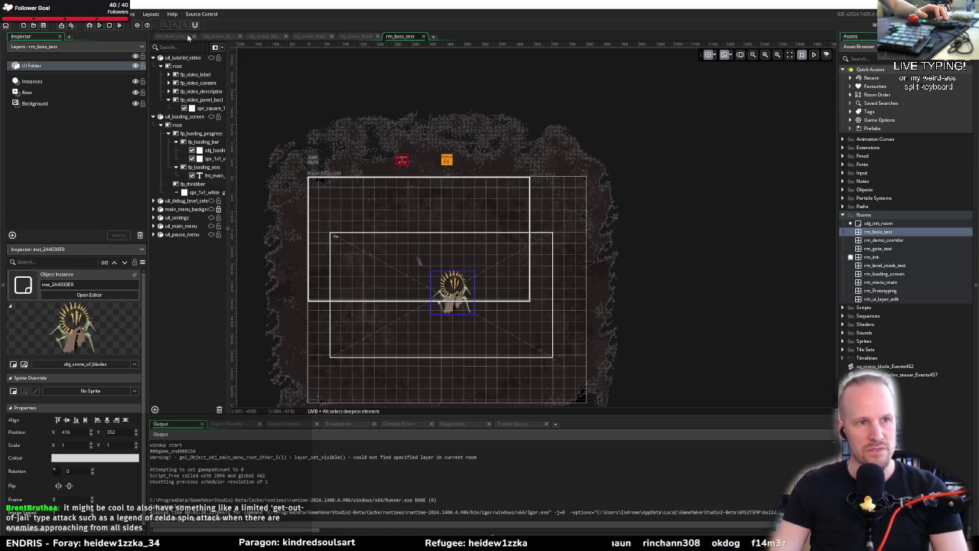
Step: Delete the crone, dashed circle test, both piles and crone blade from rm_level_mask_test, then run
left_click(187, 37)
left_click(193, 242)
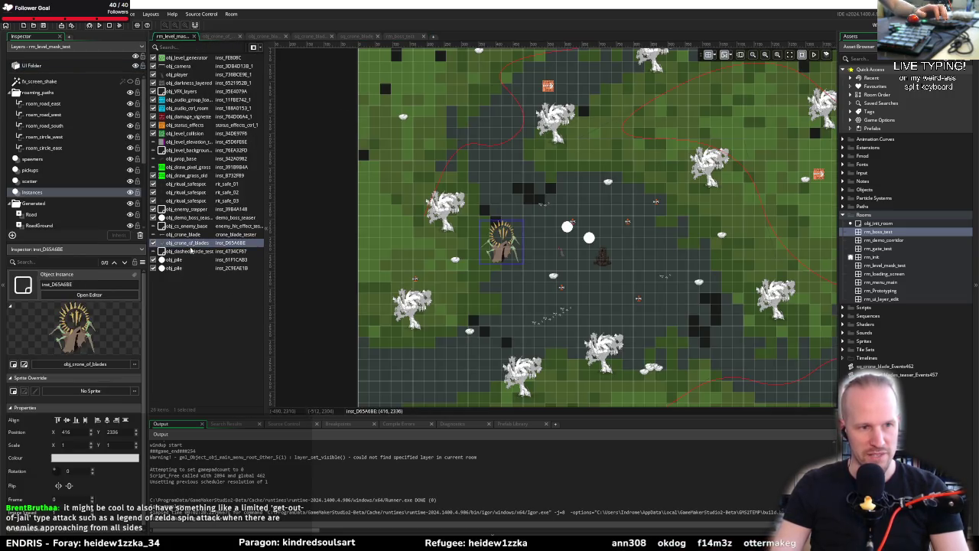
left_click(193, 249, "shift")
key("Delete")
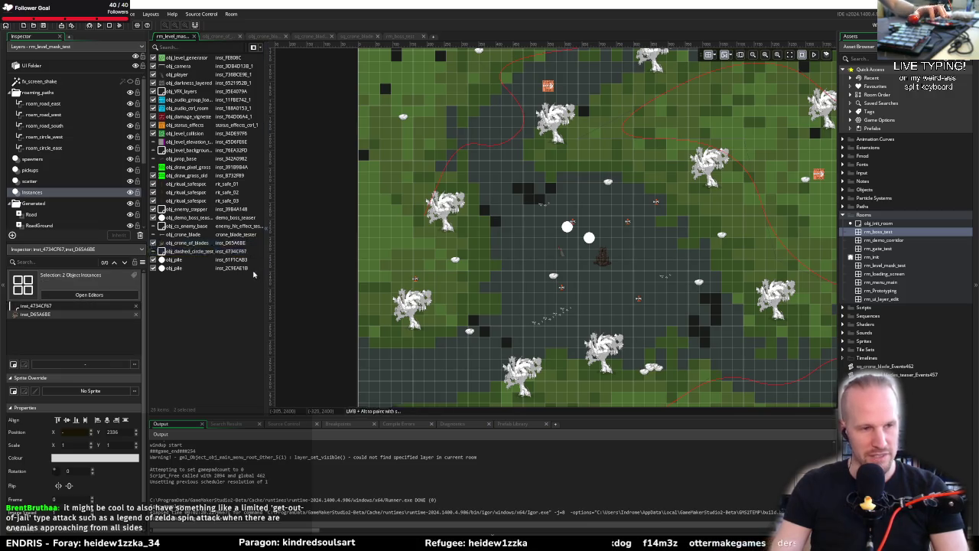
left_click(183, 244)
left_click(184, 251, "shift")
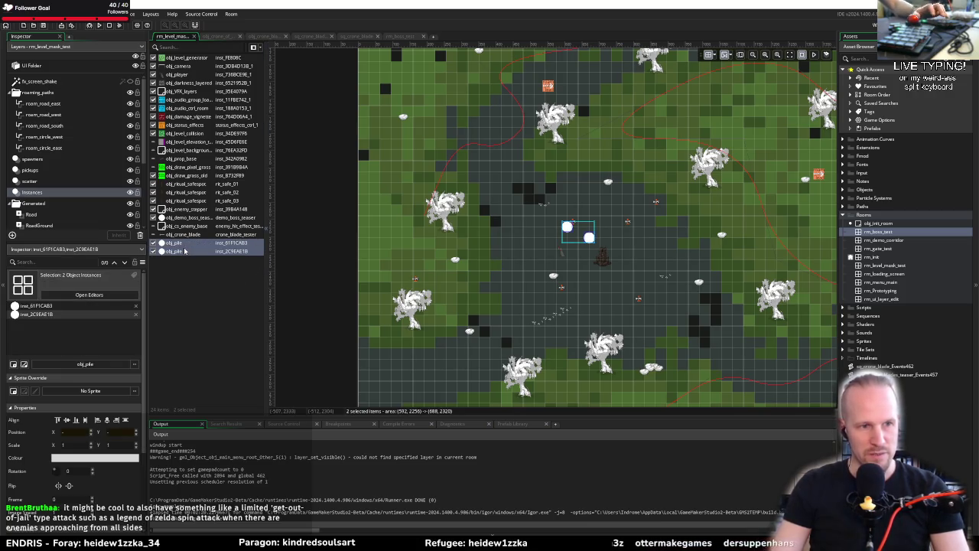
key("Delete")
left_click(184, 235)
key("Delete")
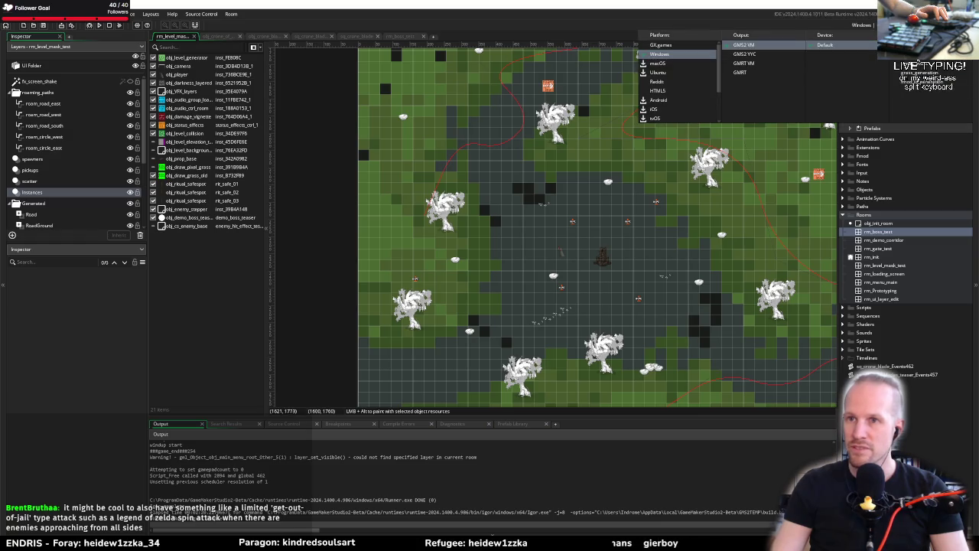
left_click(98, 25)
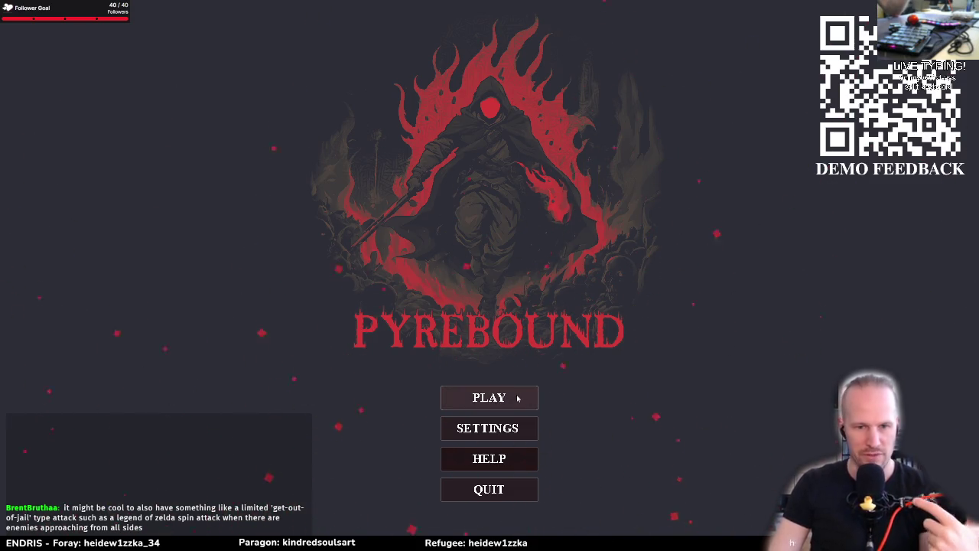
Step: Start a new game, walk the character up-right, and melee the tutorial enemy
left_click(450, 396)
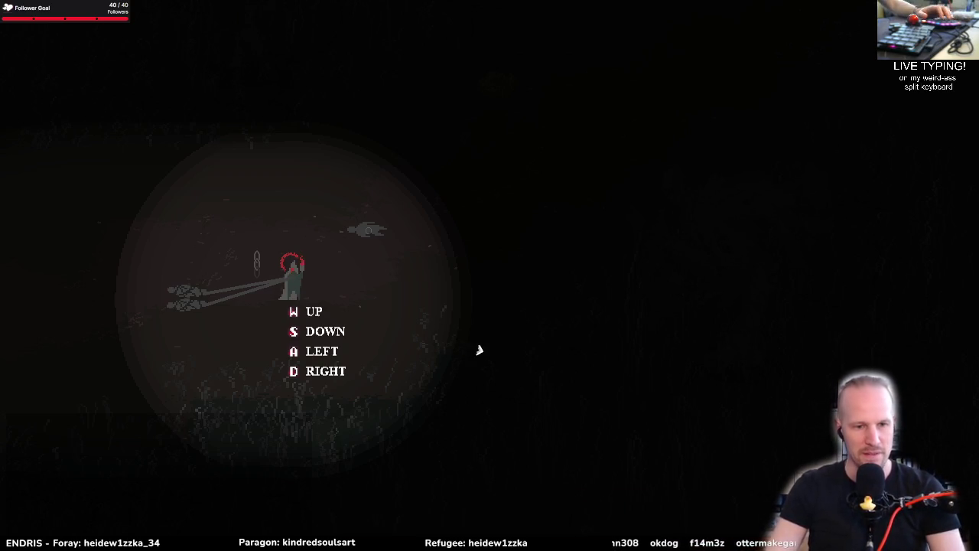
key("d")
key("w")
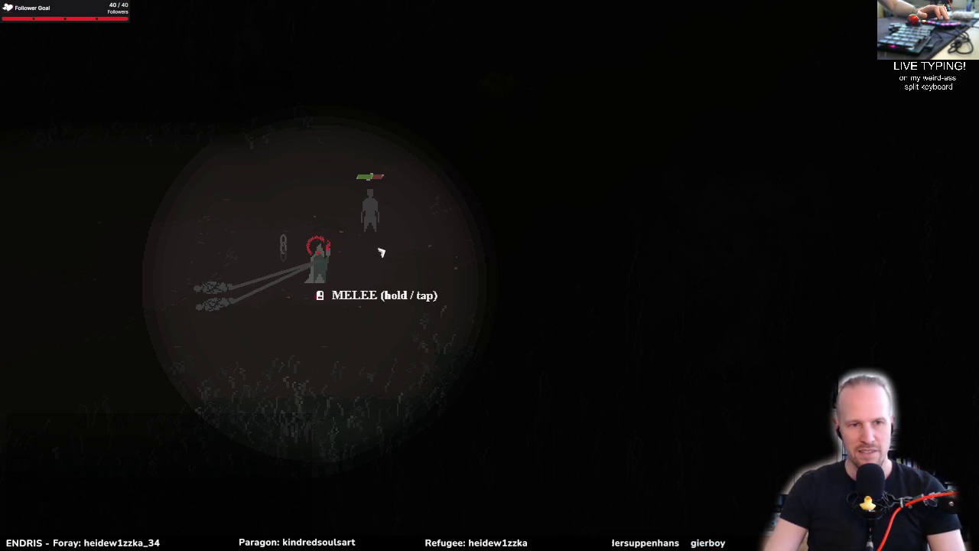
left_click(406, 262)
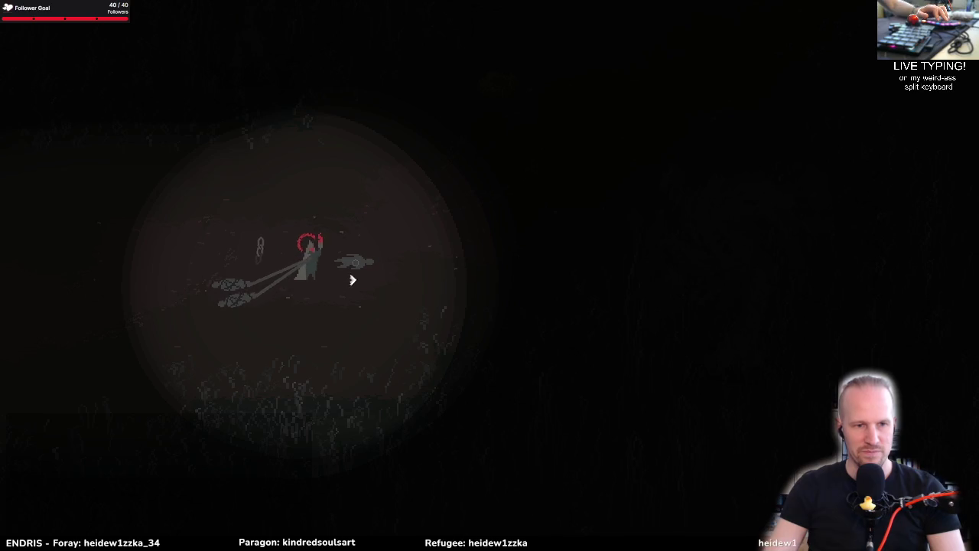
Step: Haul the tethered corpses over to the pile and build a pyre beside the character
key("d")
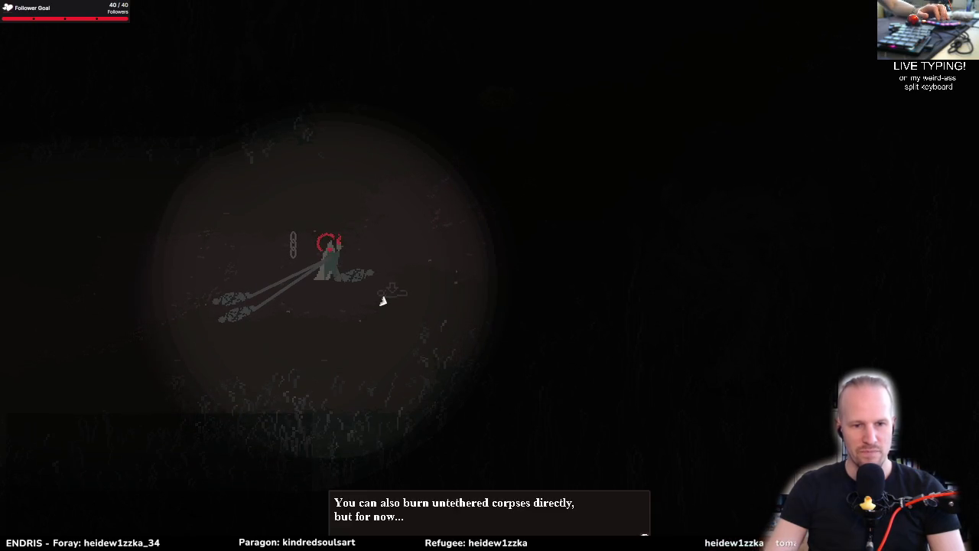
key("d")
key("w")
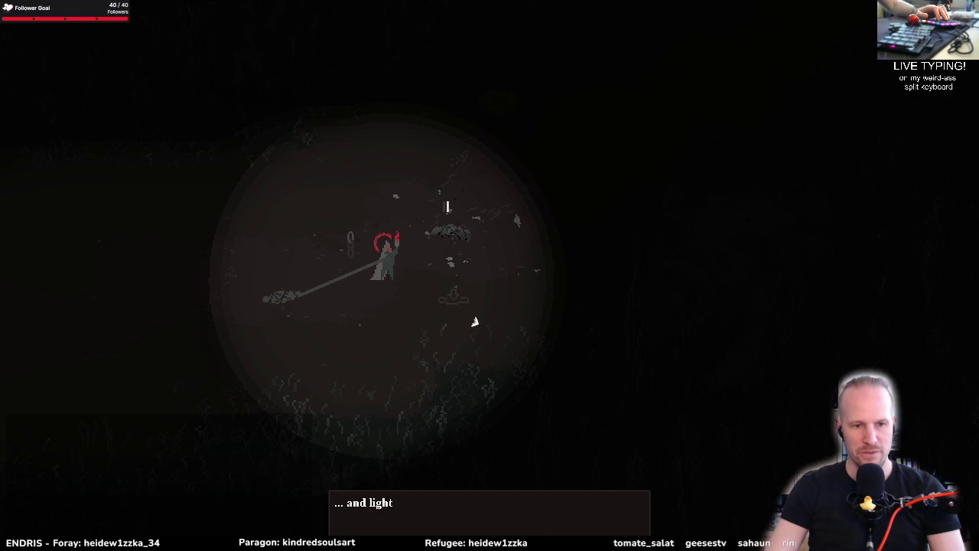
key("d")
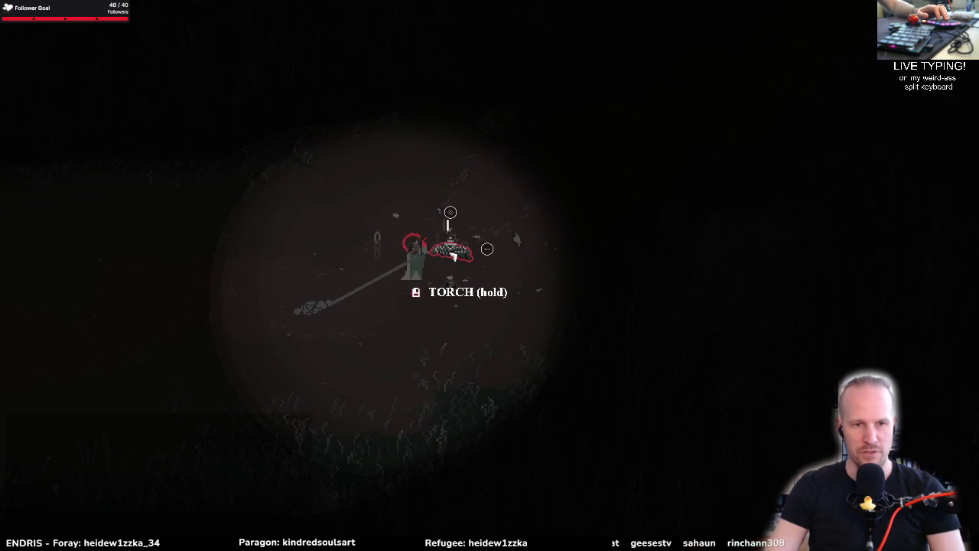
key("q")
left_click(575, 229)
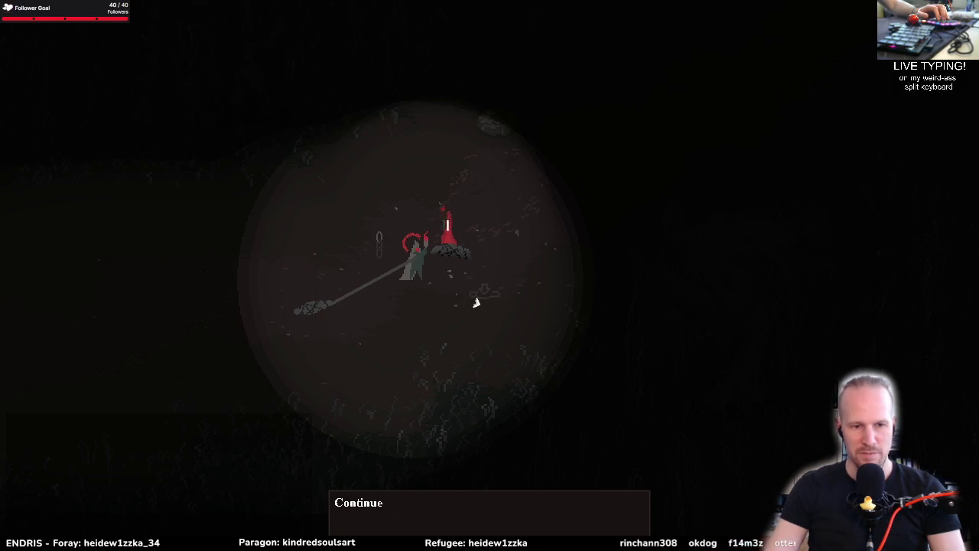
Step: Walk around the pyre and up-right with the corpse in tow, then pause the game
key("a")
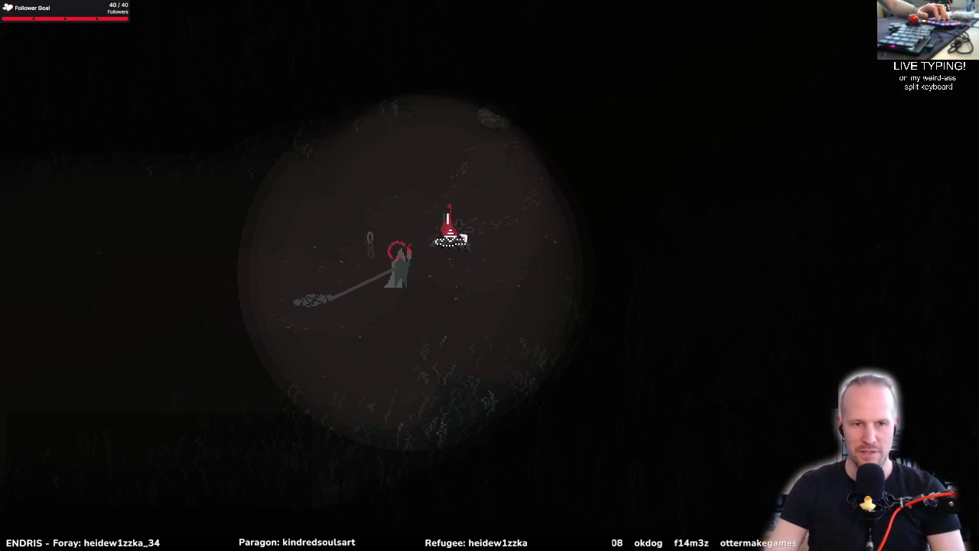
key("d")
key("s")
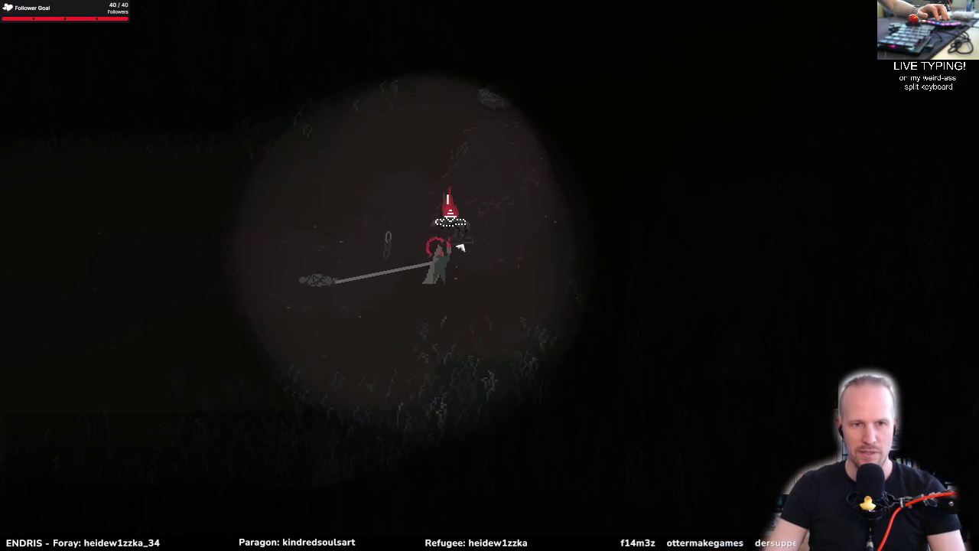
key("w")
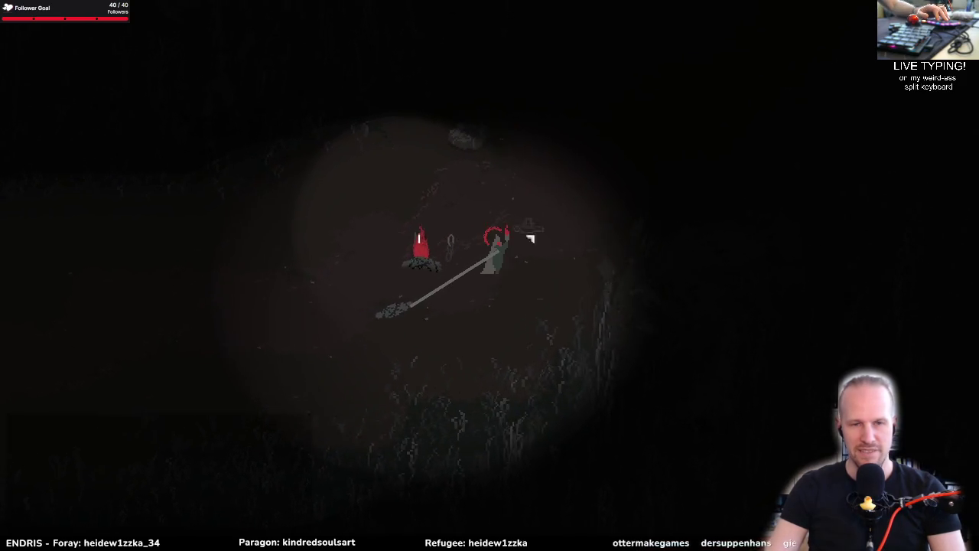
key("w")
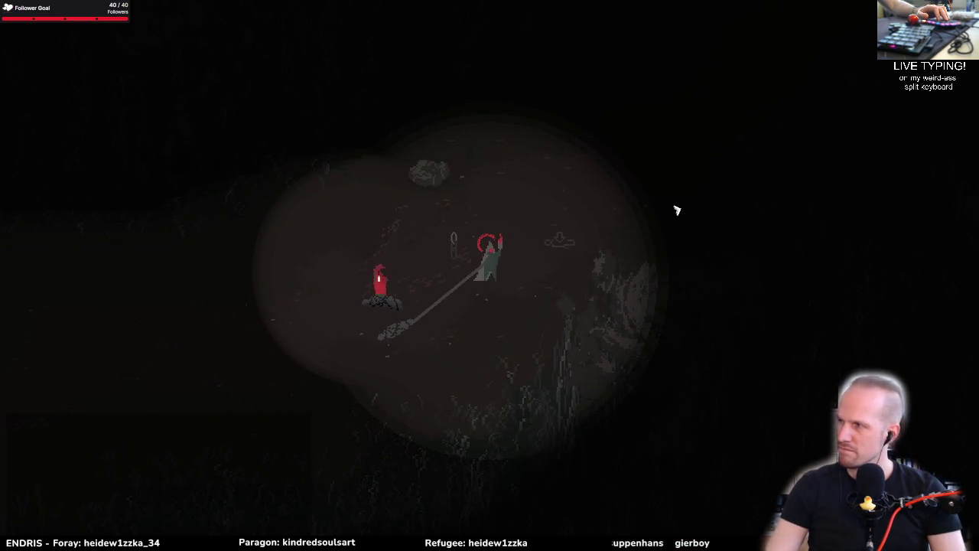
key("w")
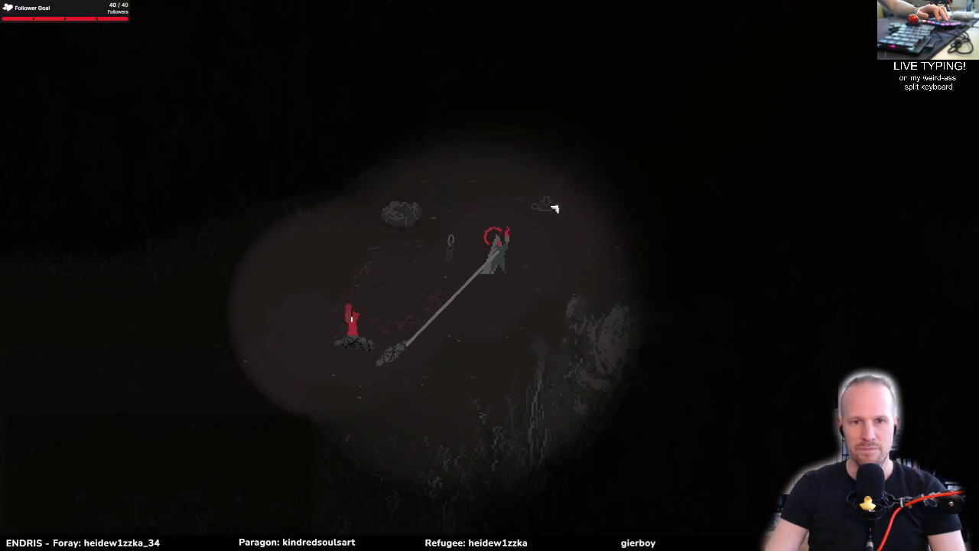
key("w")
key("Escape")
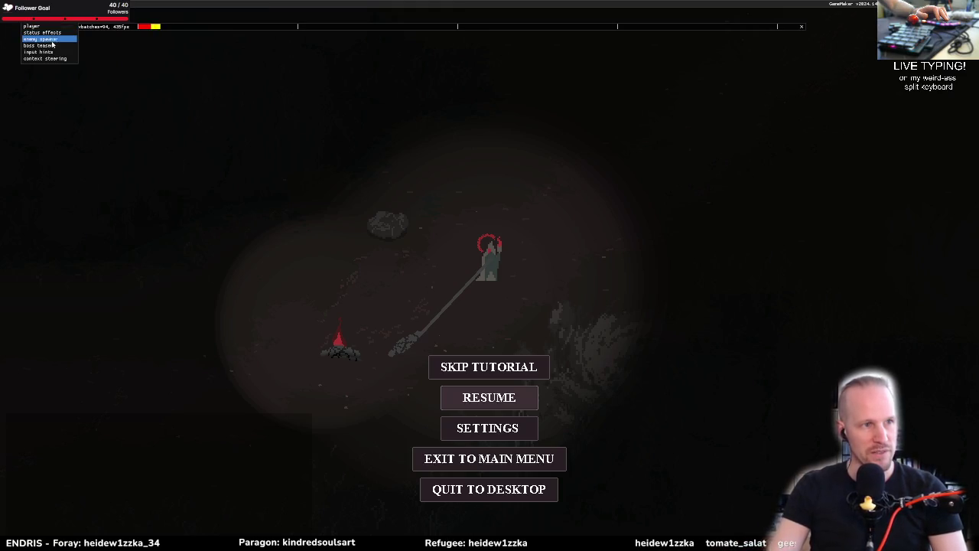
Step: Resume the paused game, close it, and return to the rm_level_mask_test room editor
key("Escape")
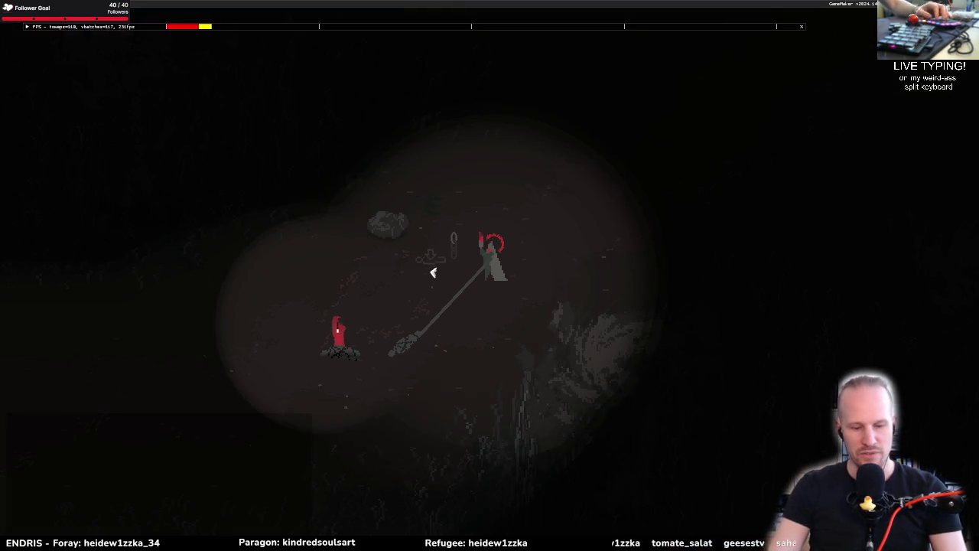
key("r")
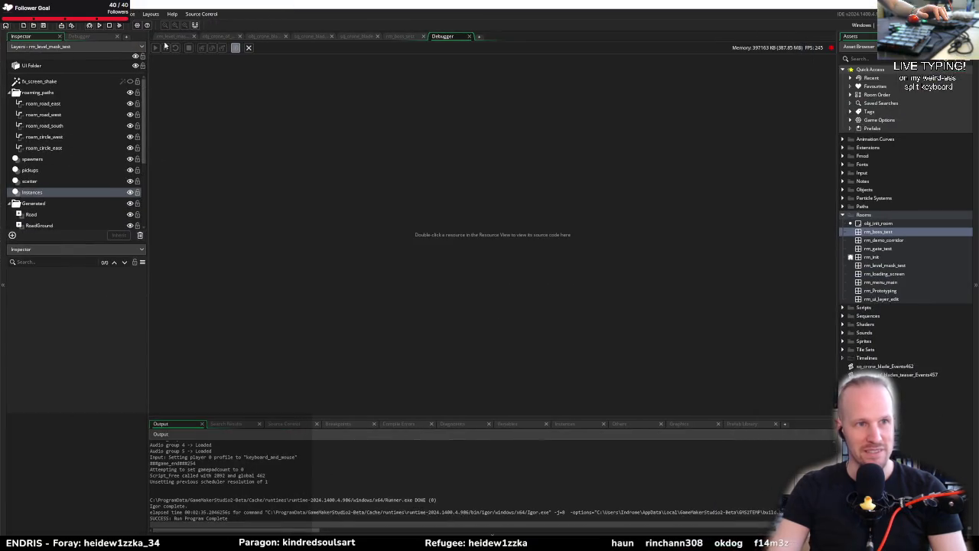
left_click(168, 36)
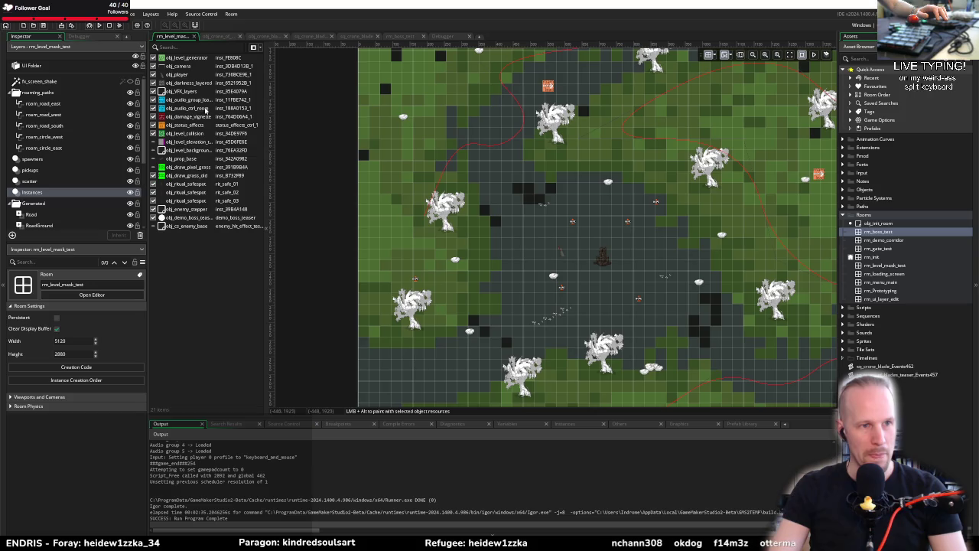
Step: Inspect the obj_ambient_danger instance on the spawners layer, then launch a fresh debug run
left_click(40, 159)
left_click(153, 126)
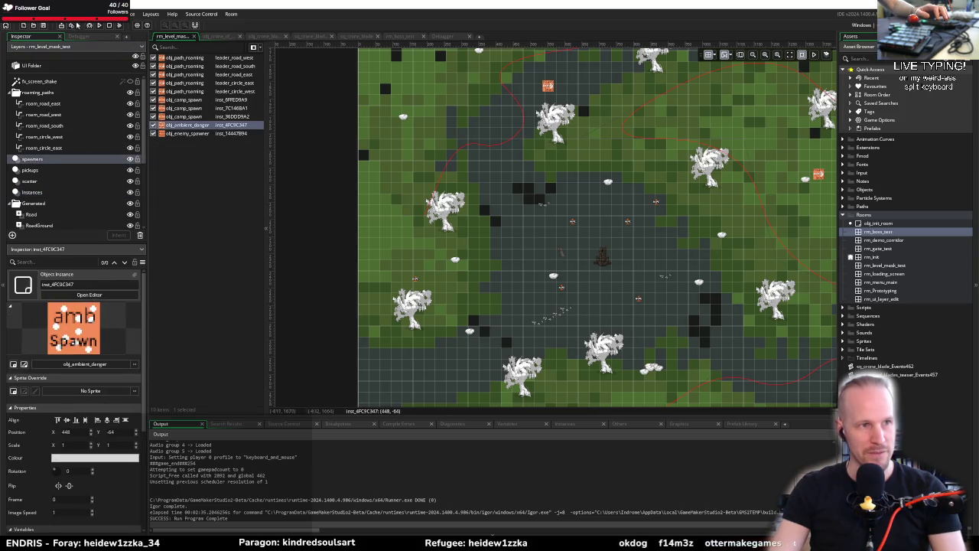
left_click(88, 26)
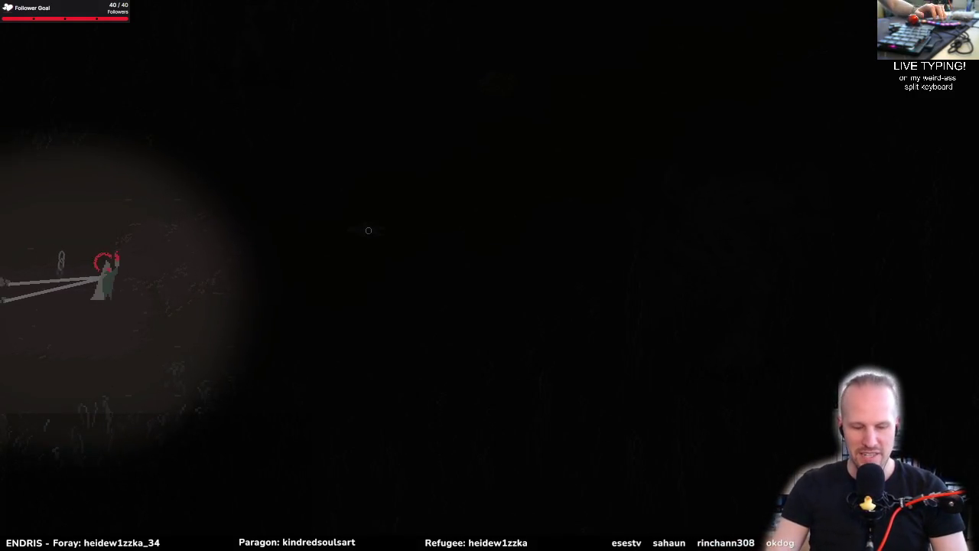
Step: Pause the tutorial briefly with Esc and resume play
key("Escape")
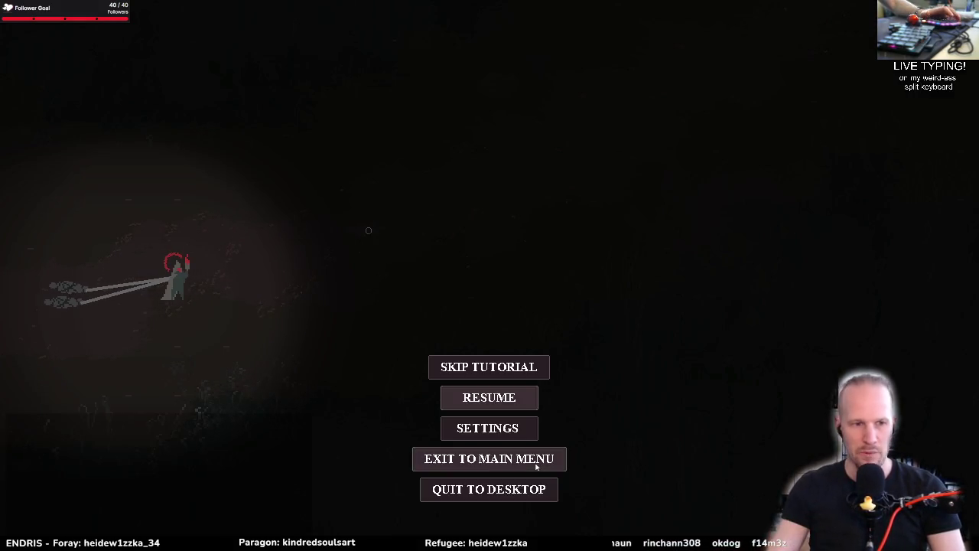
key("Escape")
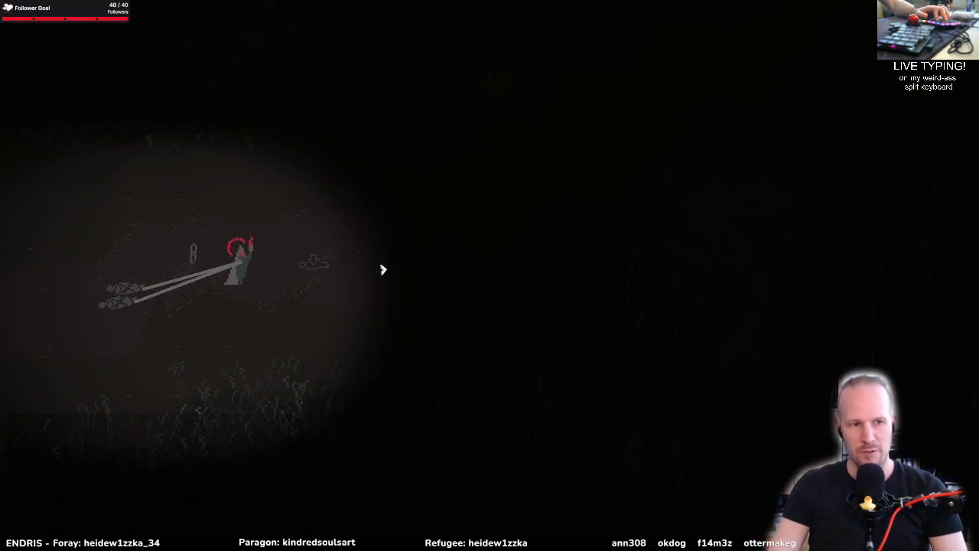
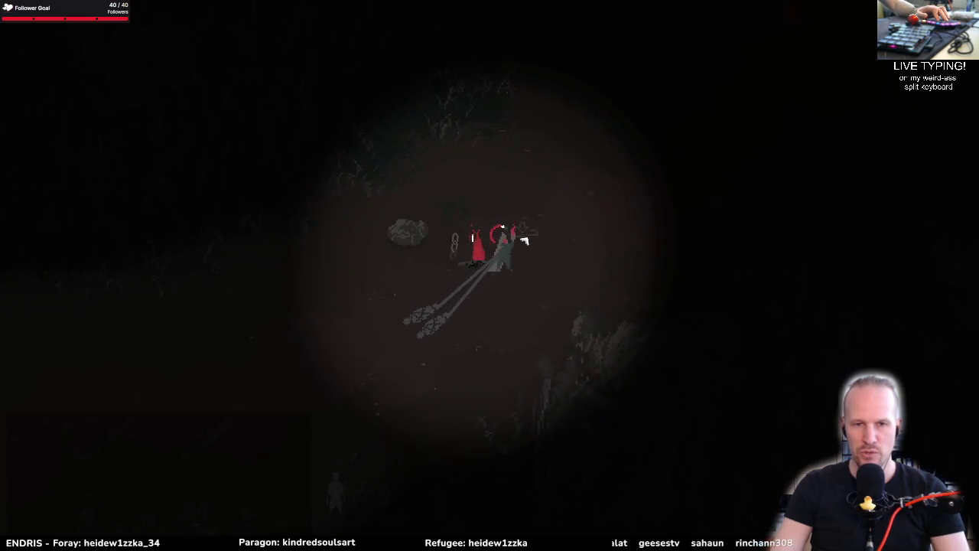
Step: Walk through the dark toward the lit tower, weaving among the grey figures
key("a")
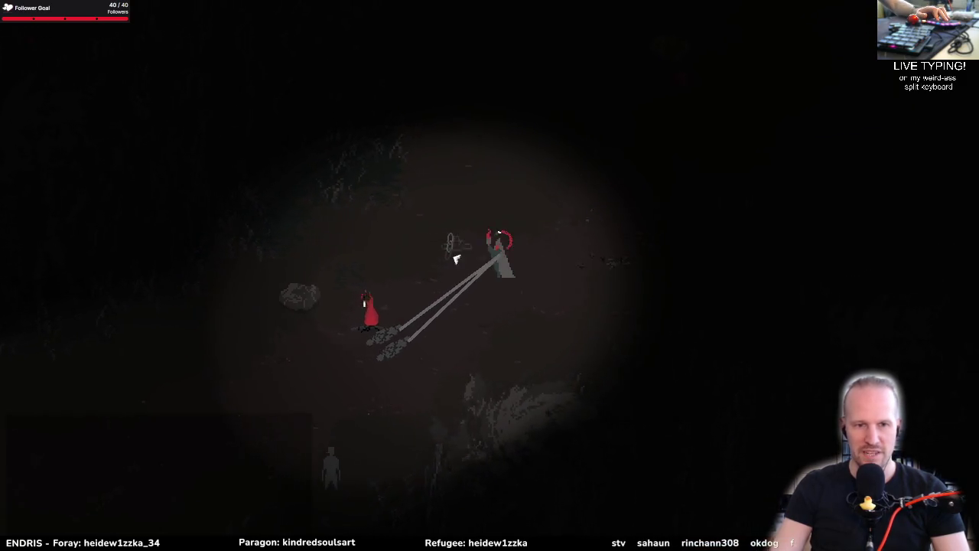
key("w")
key("d")
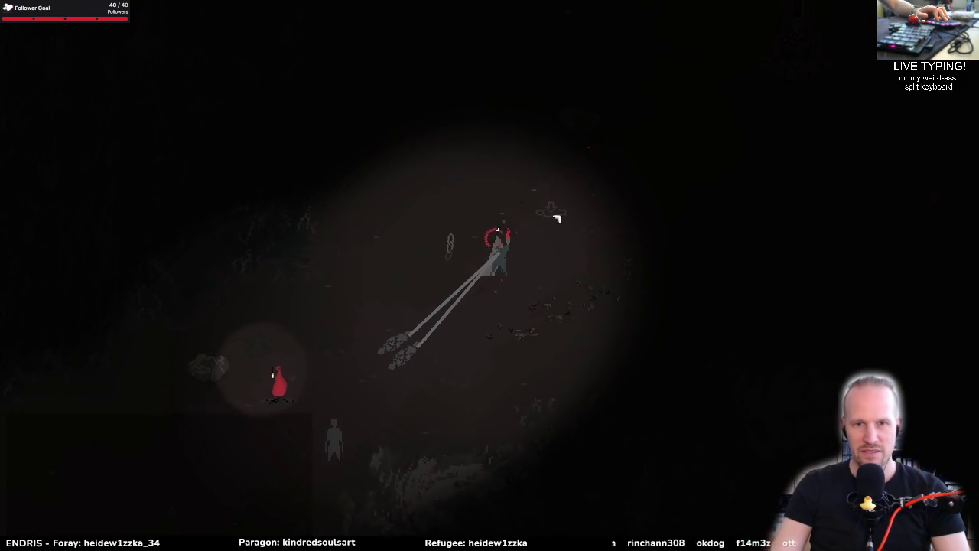
key("d")
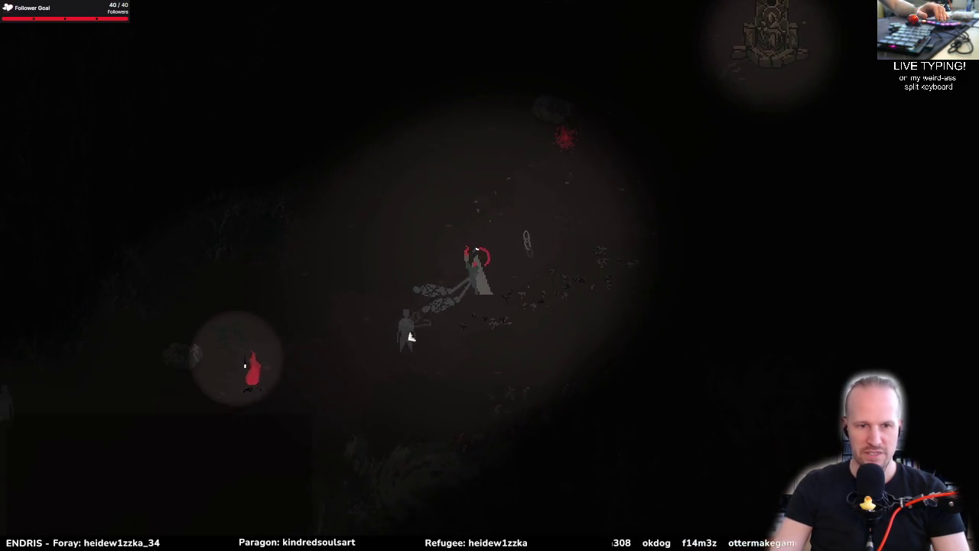
key("s")
key("a")
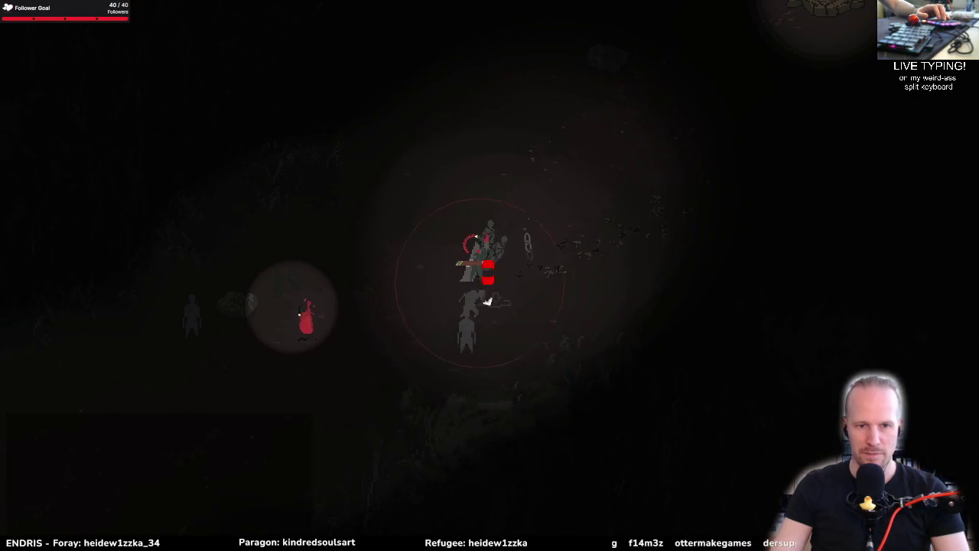
key("a")
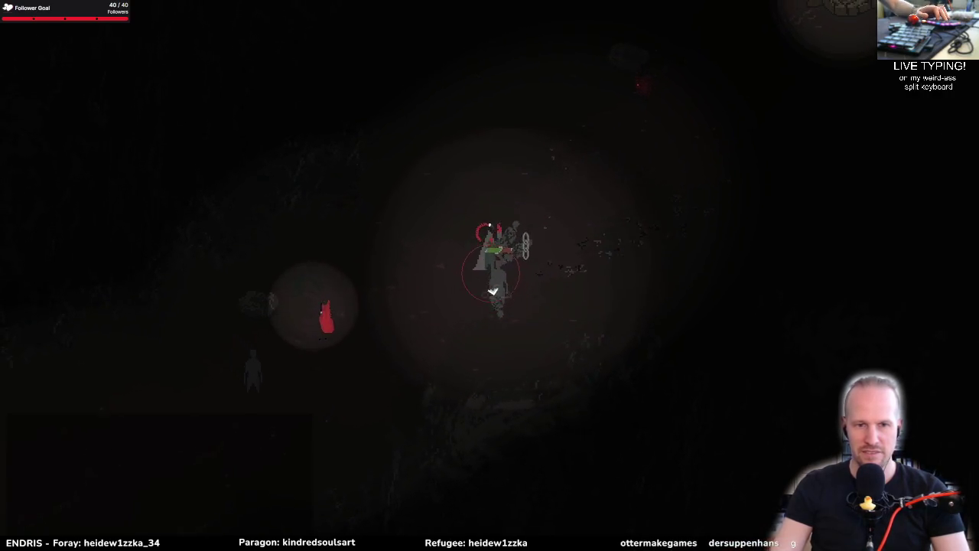
key("w")
key("d")
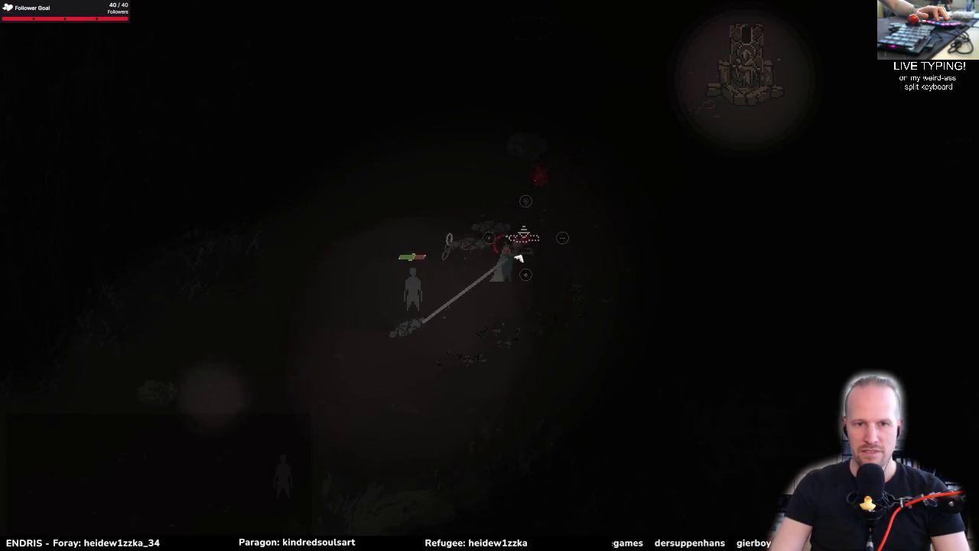
Step: Cast a fright on nearby enemies and move beside the fighters near the fire shrine
left_click(474, 346)
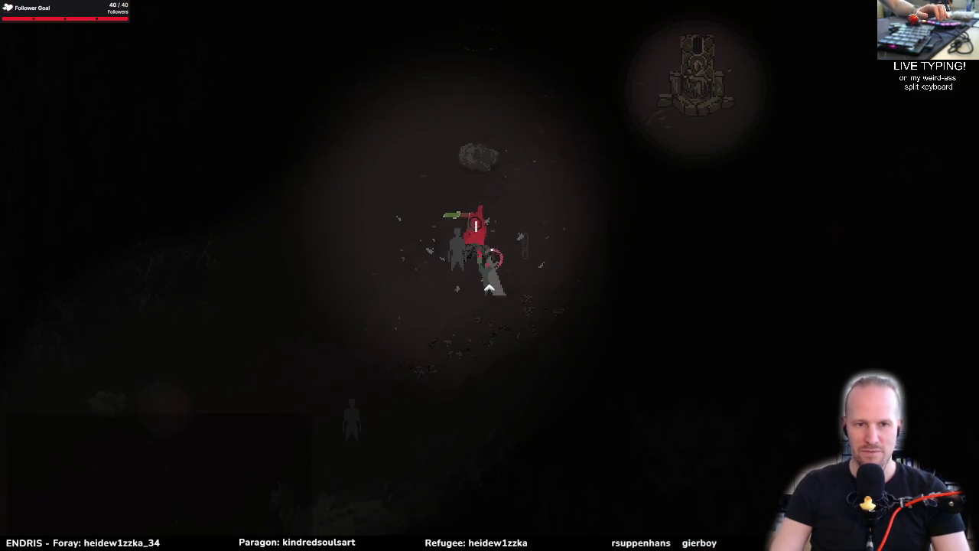
key("w")
key("a")
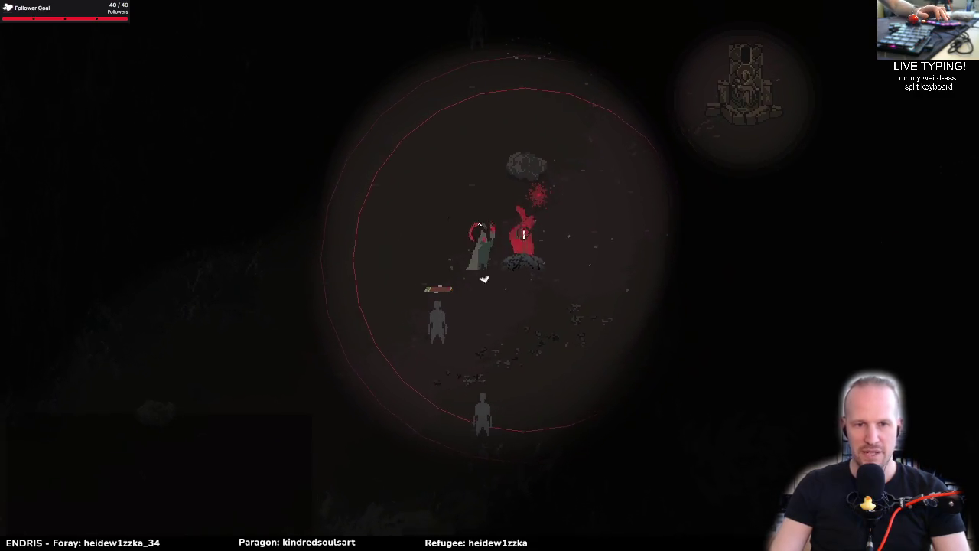
key("s")
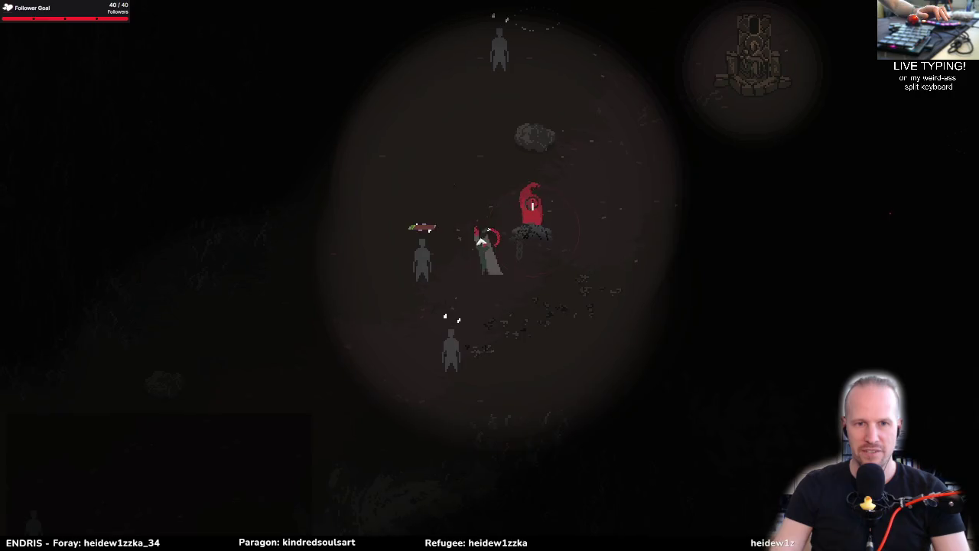
key("w")
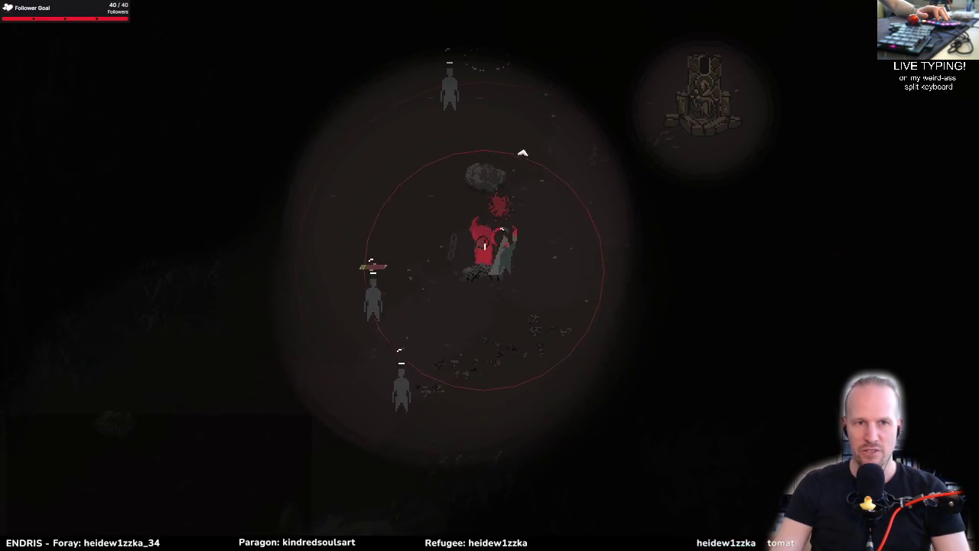
Step: Walk left to gather followers, then circle back up-right toward the fire
key("a")
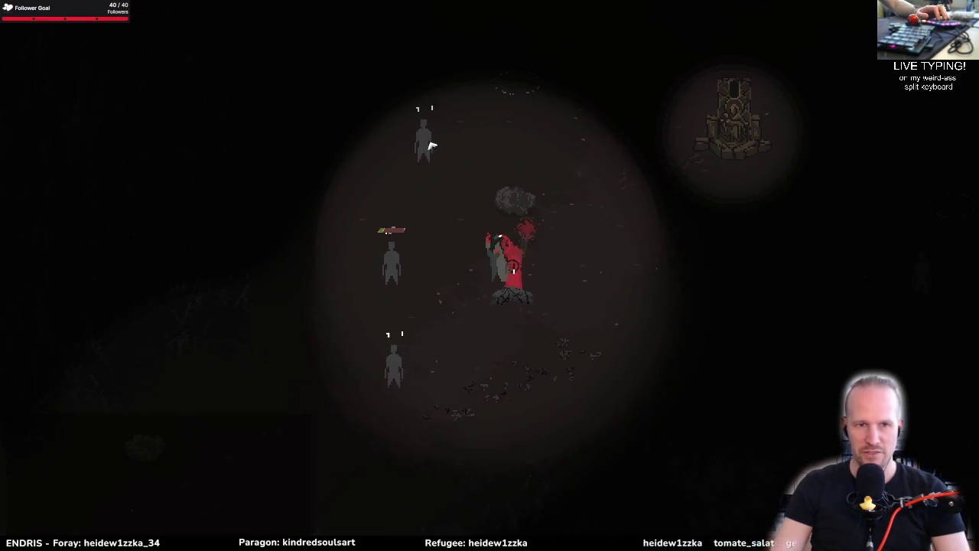
key("a")
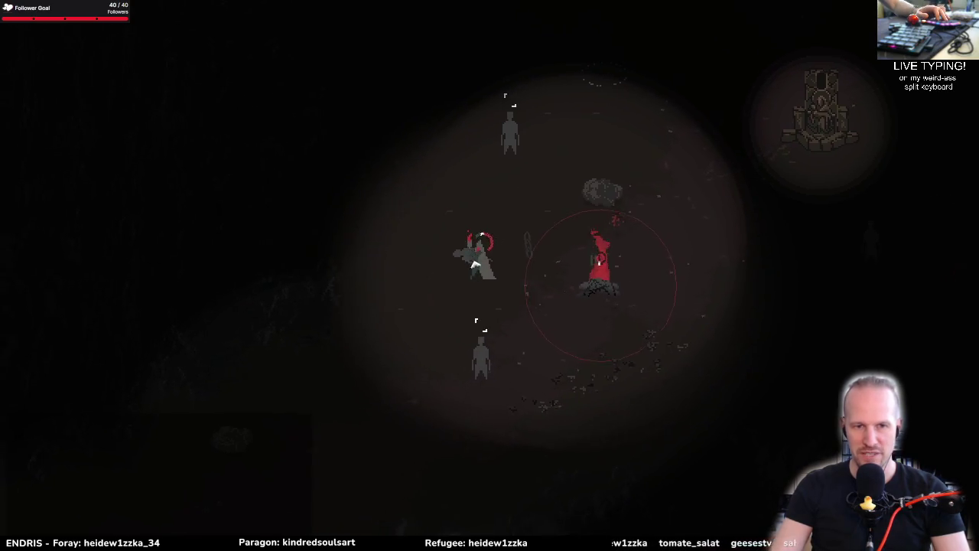
key("d")
key("s")
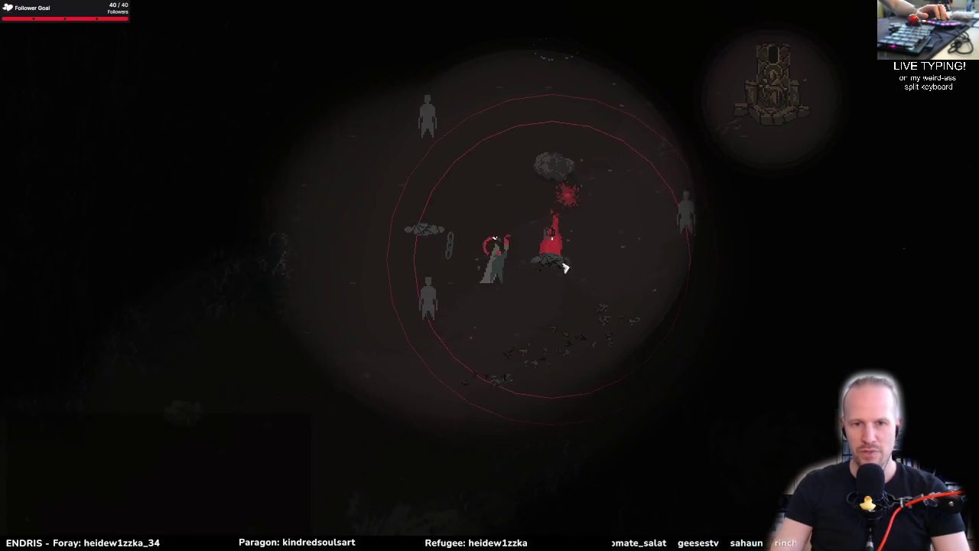
key("d")
key("w")
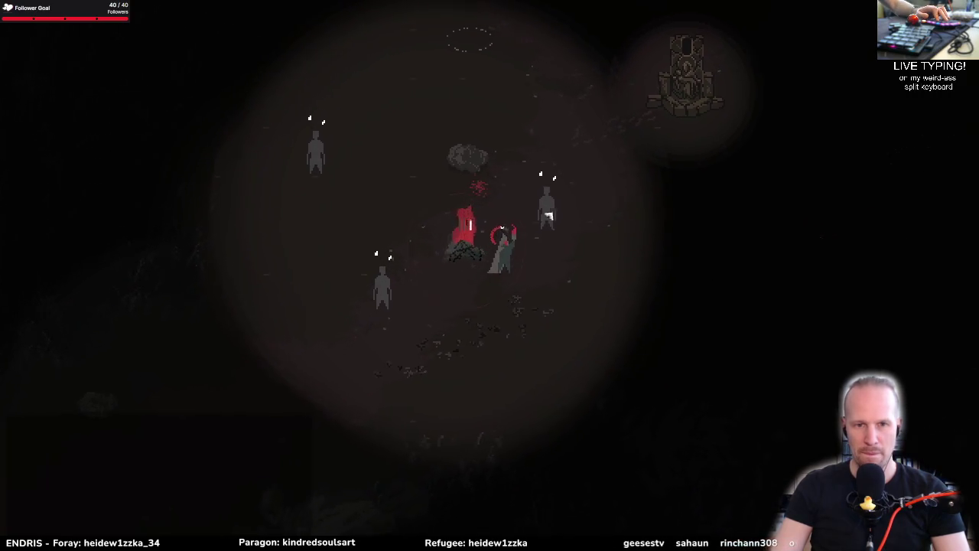
Step: Head up to the stone tower and step onto its shrine
key("w")
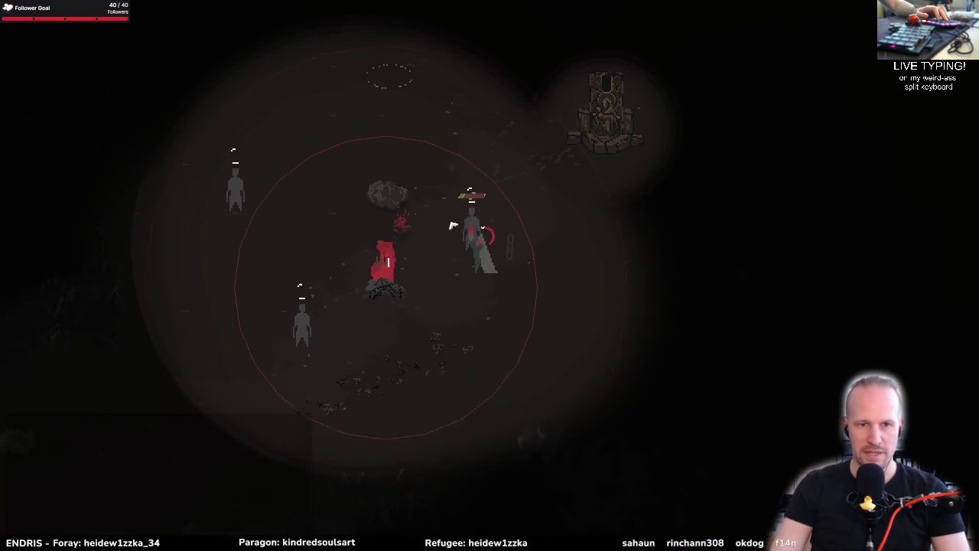
key("a")
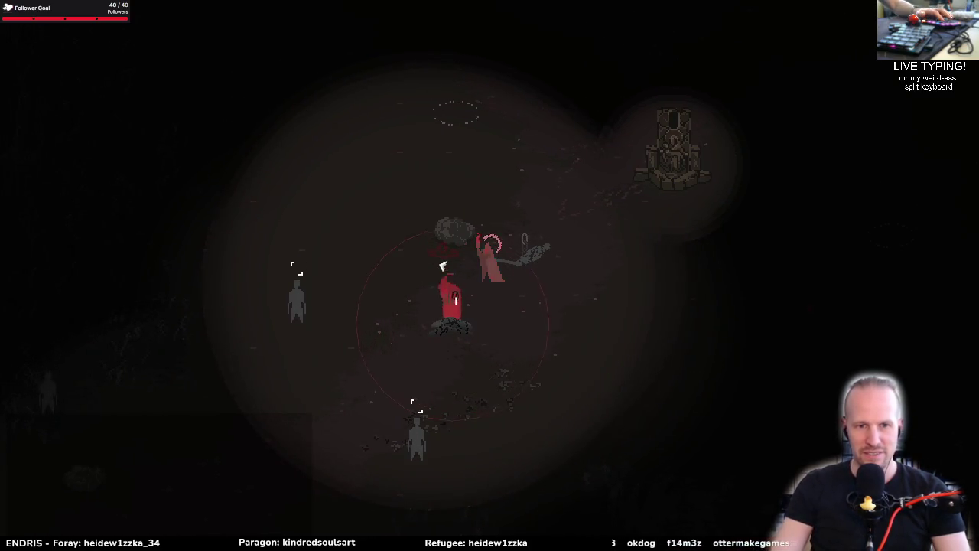
key("d")
key("w")
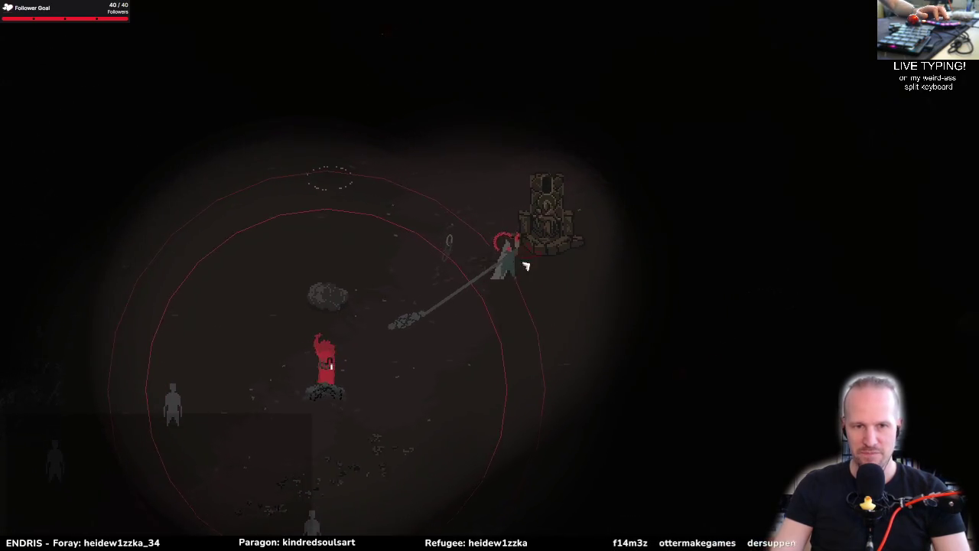
key("d")
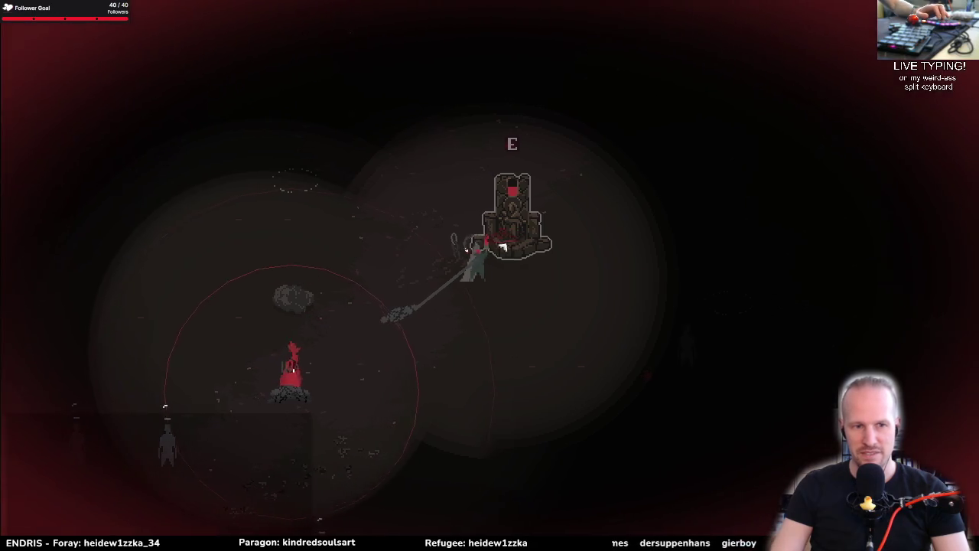
Step: Activate the tower shrine, then walk down-left and away from the red hooded figure
key("a")
key("s")
key("a")
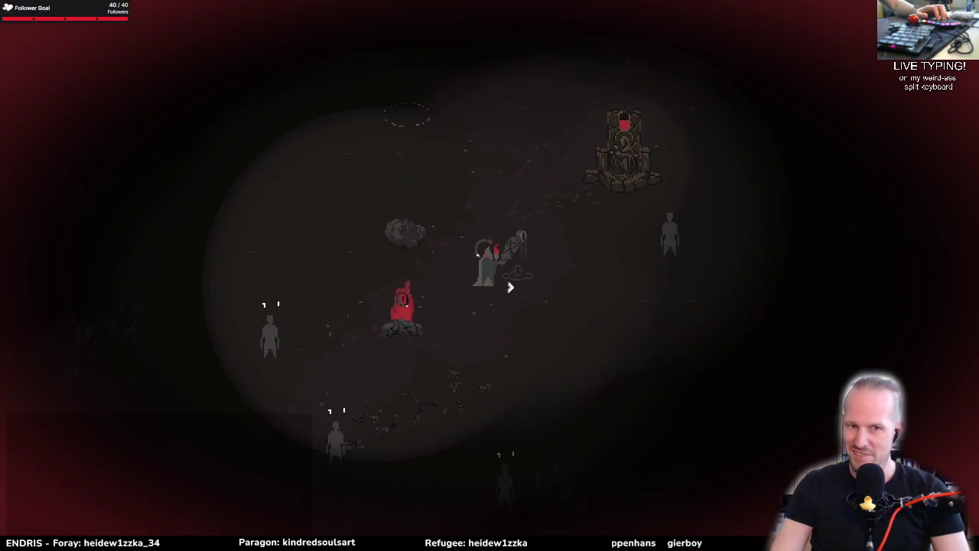
key("a")
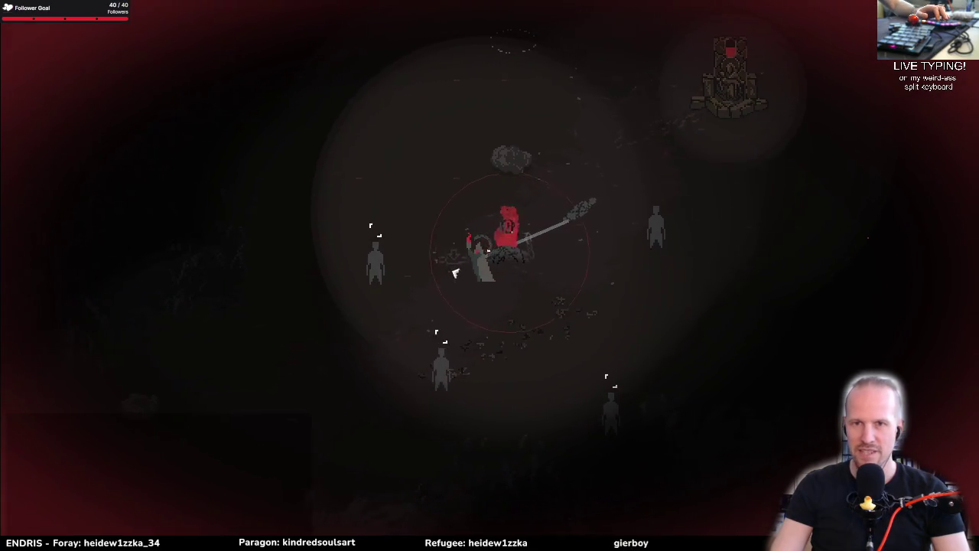
key("a")
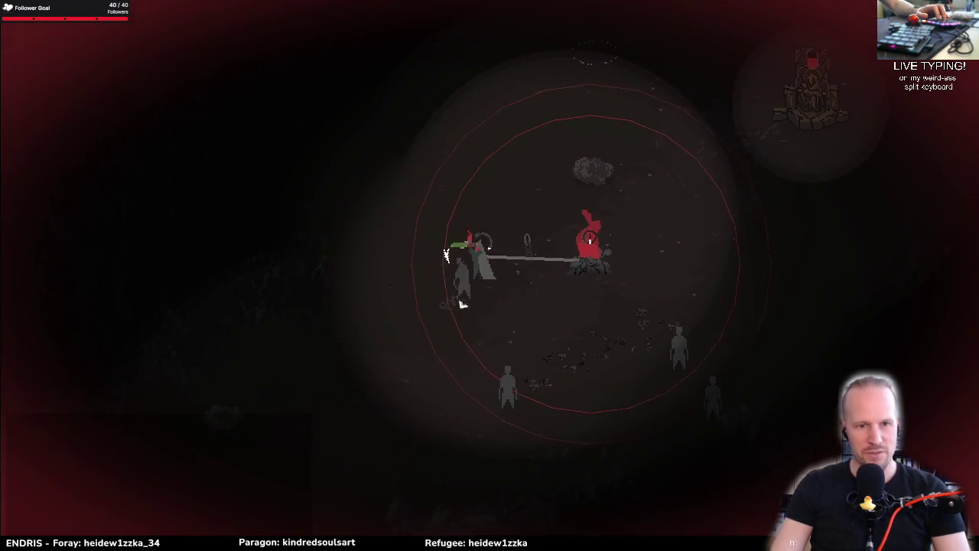
Step: Circle back up-right to the red figure's spot and stand still
key("d")
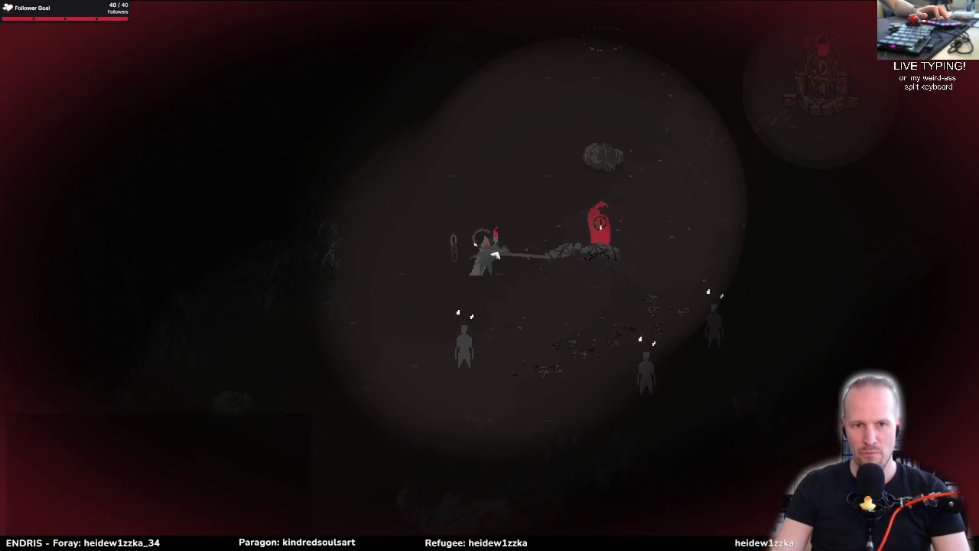
key("d")
key("w")
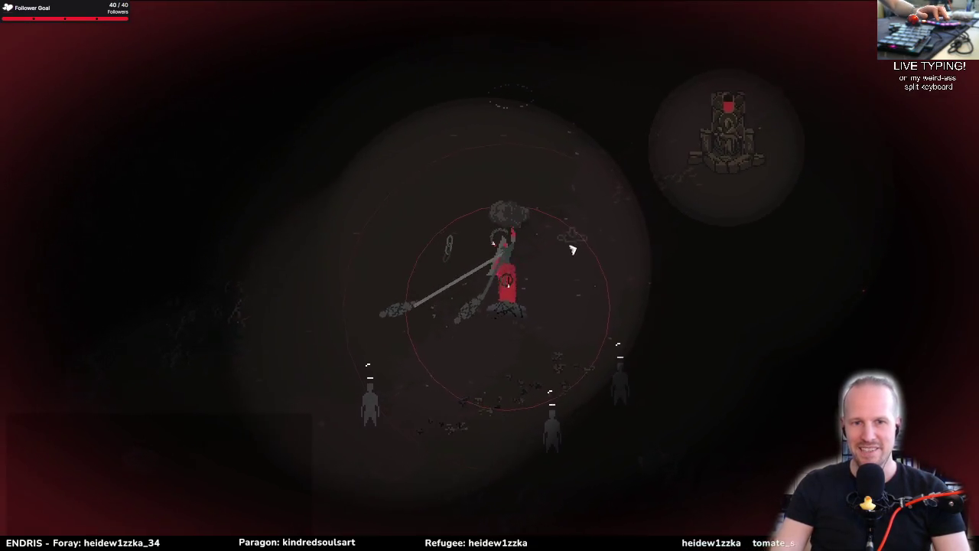
key("d")
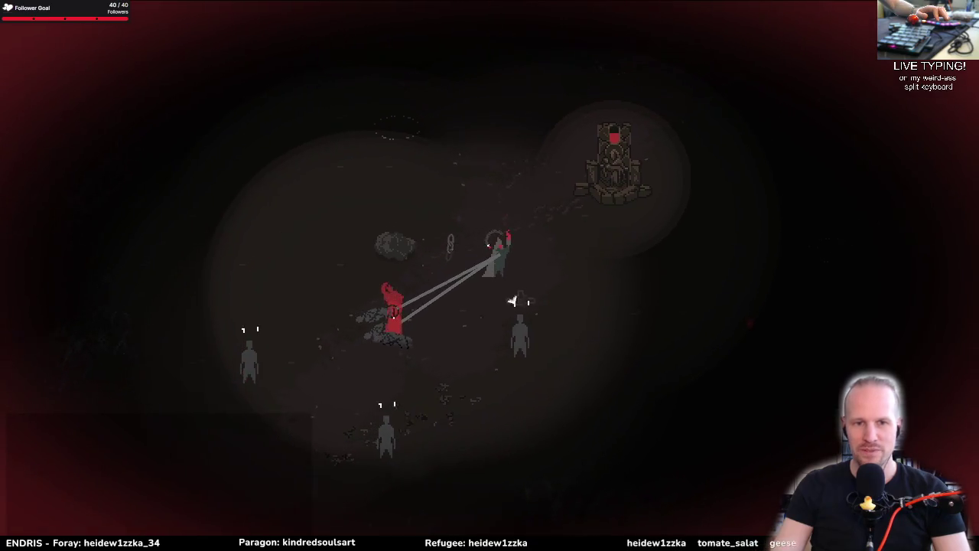
key("e")
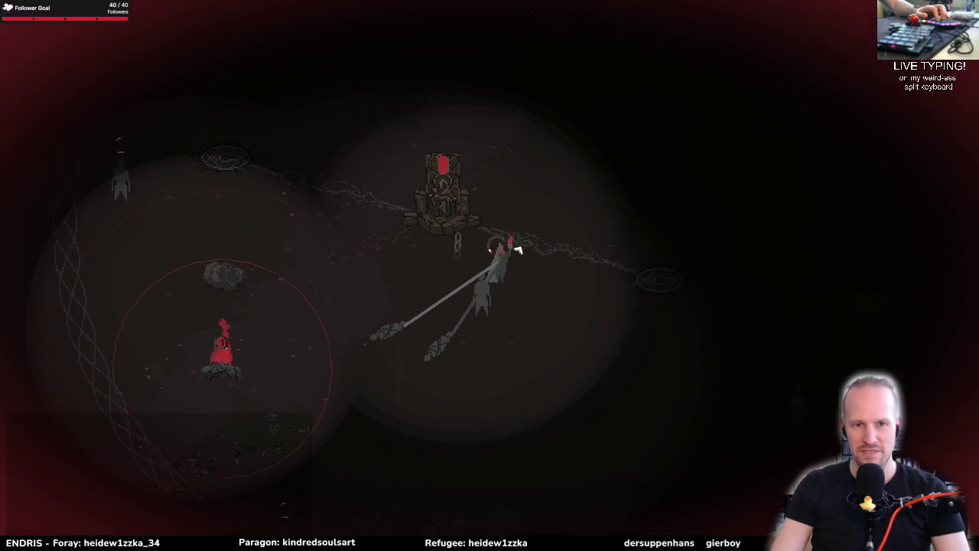
Step: Attack the surrounding enemies with chain swings and slashes while moving right
left_click(443, 285)
left_click(448, 287)
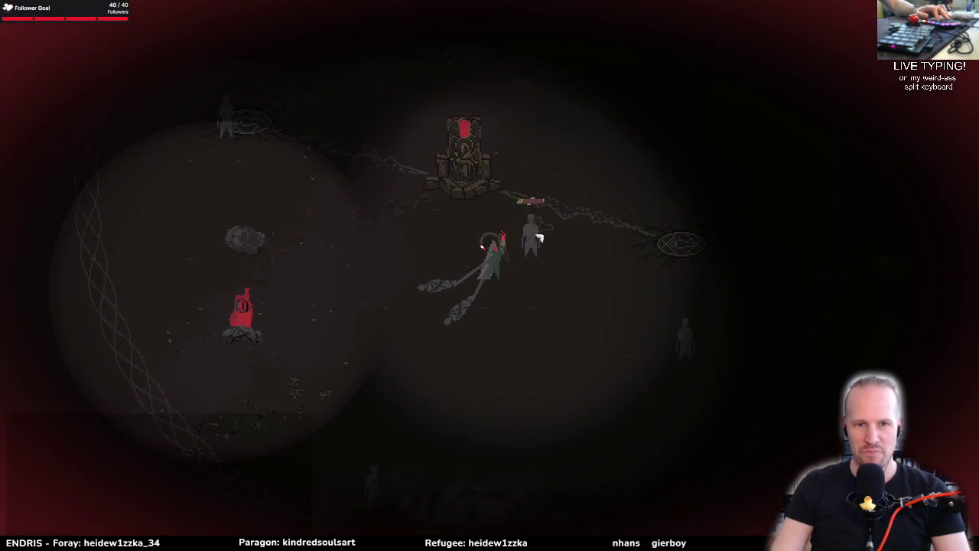
left_click(525, 235)
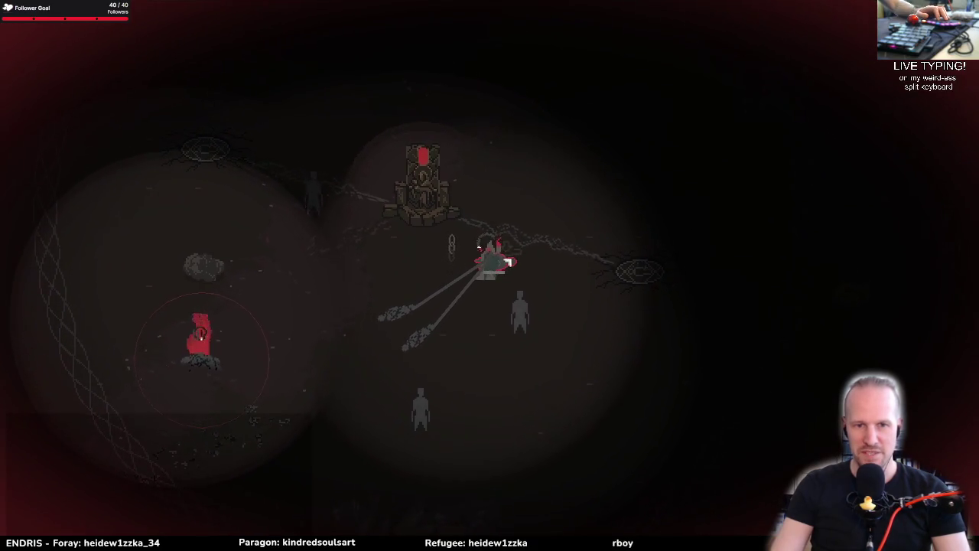
key("d")
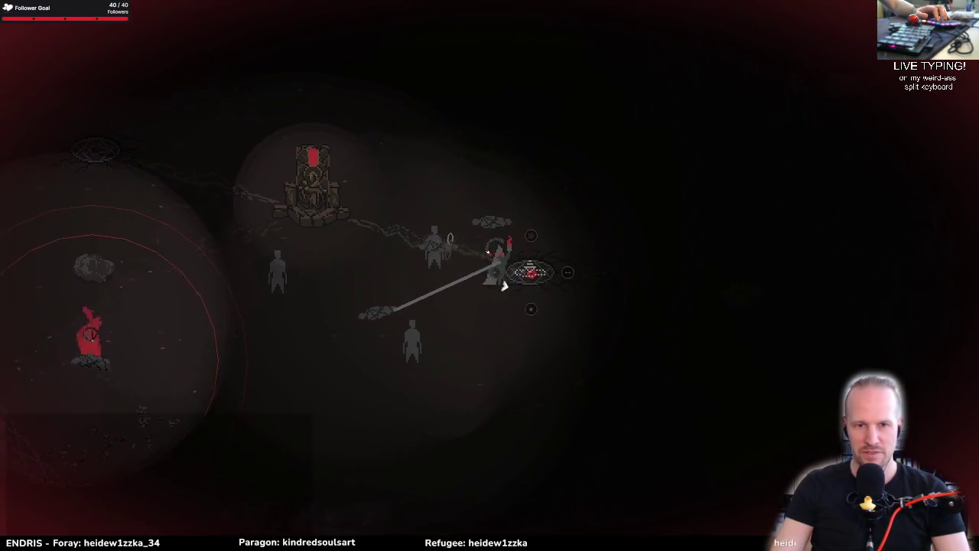
left_click(450, 267)
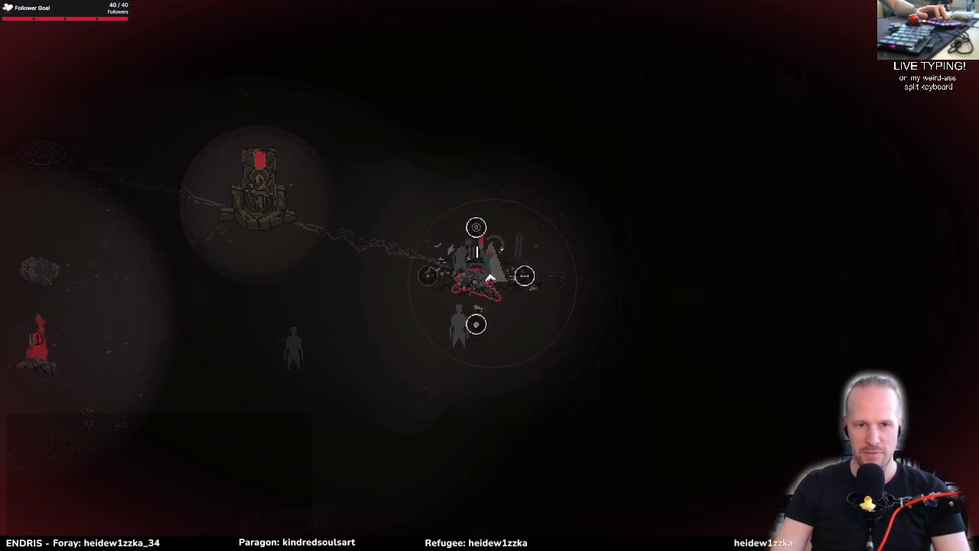
Step: Walk the lamb back and forth across the arena, keeping the followers close
key("a")
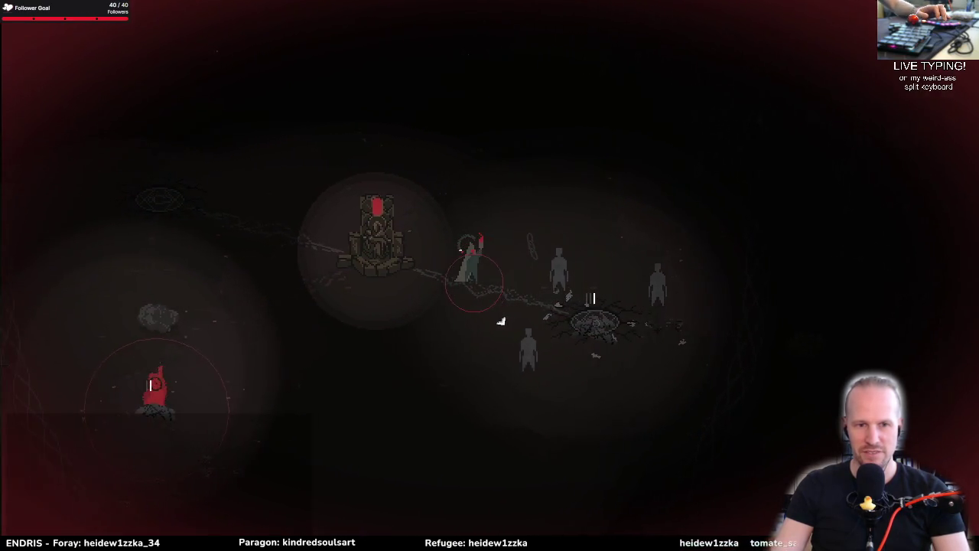
key("a")
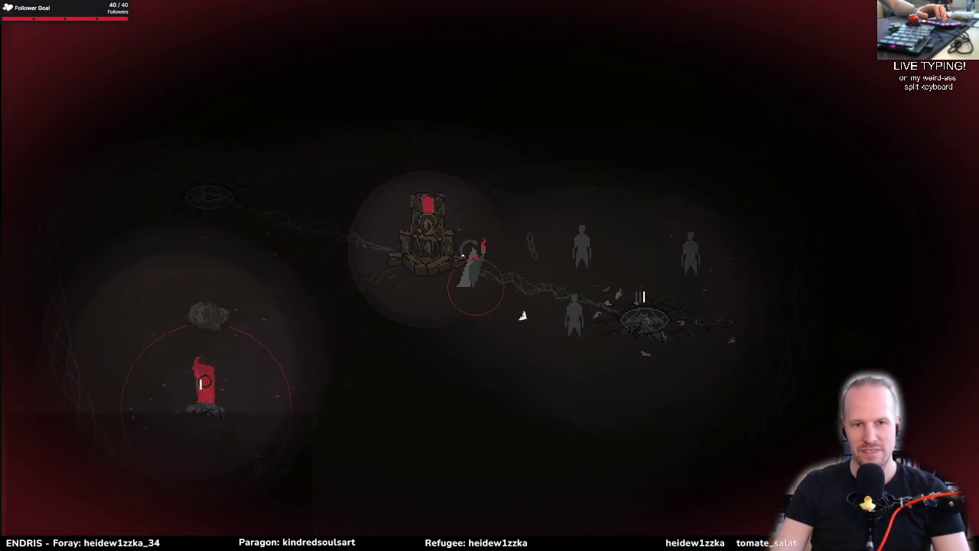
key("a")
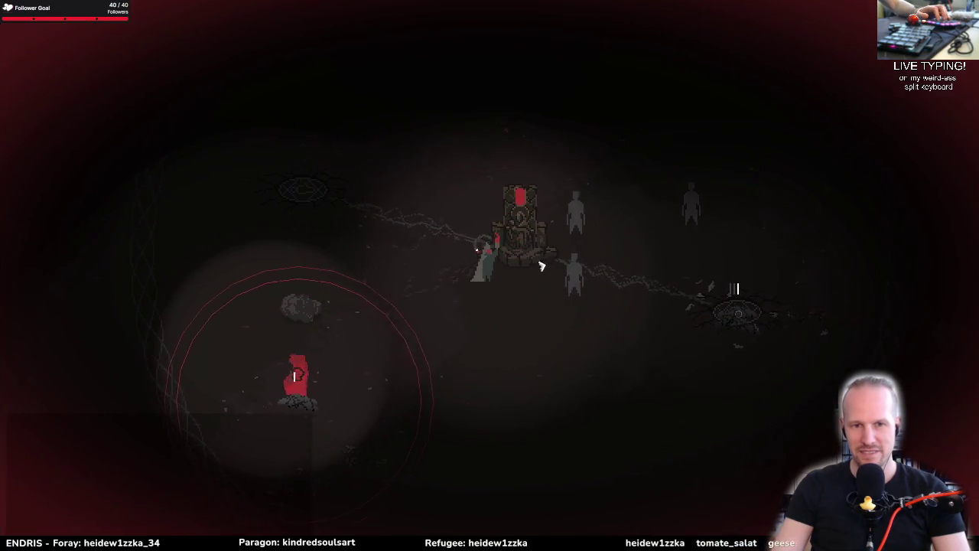
key("a")
key("s")
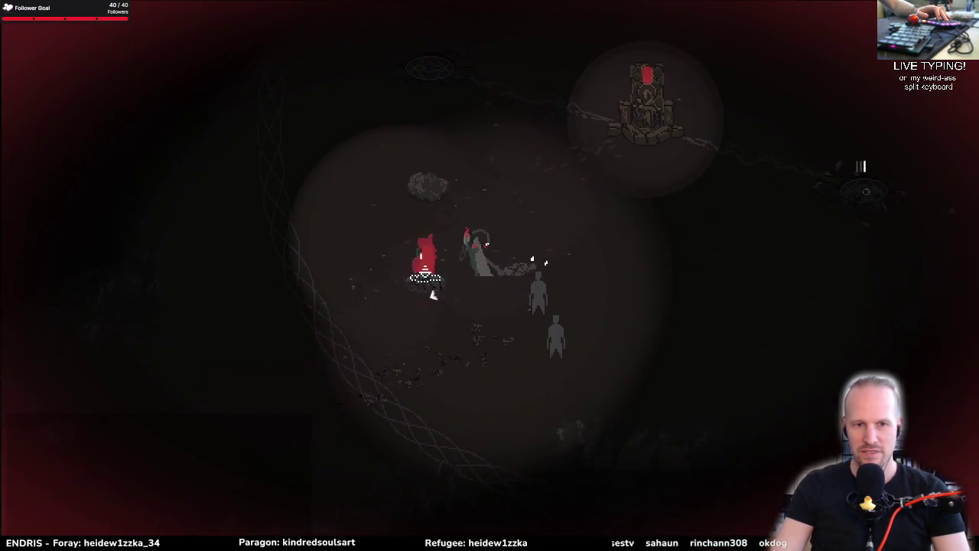
key("d")
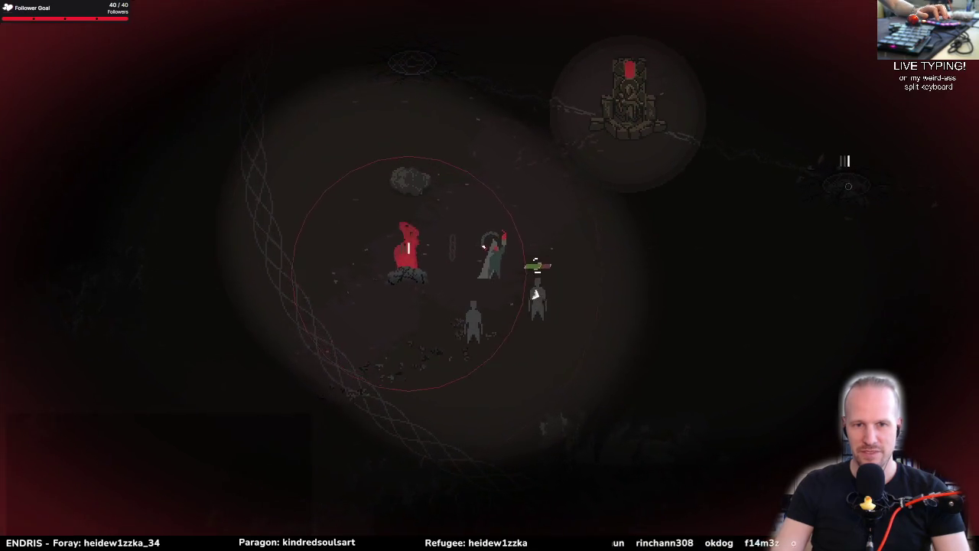
key("s")
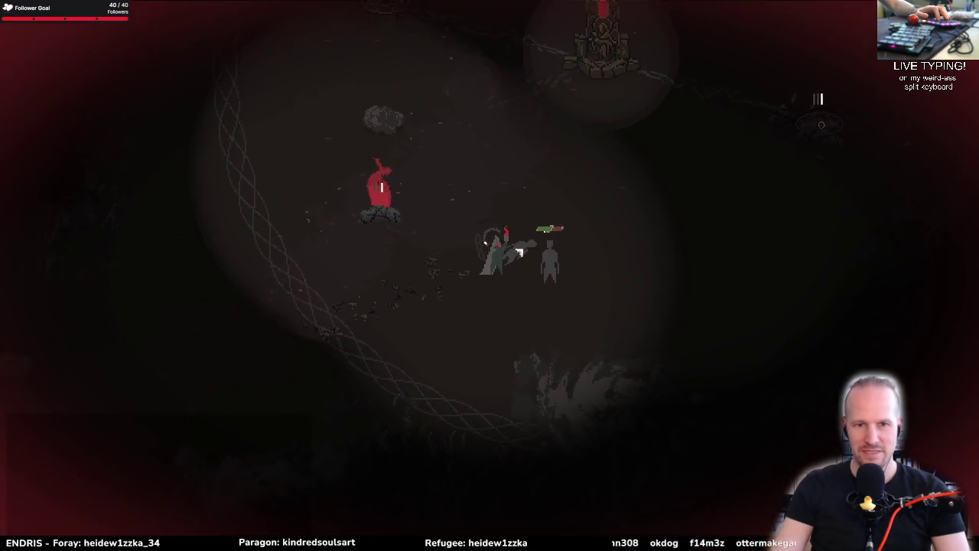
key("w")
key("a")
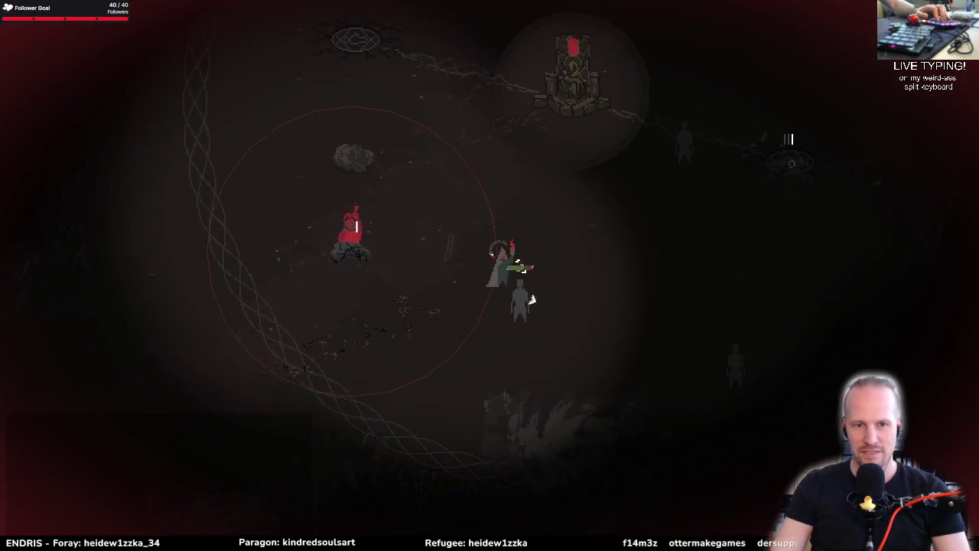
key("s")
key("d")
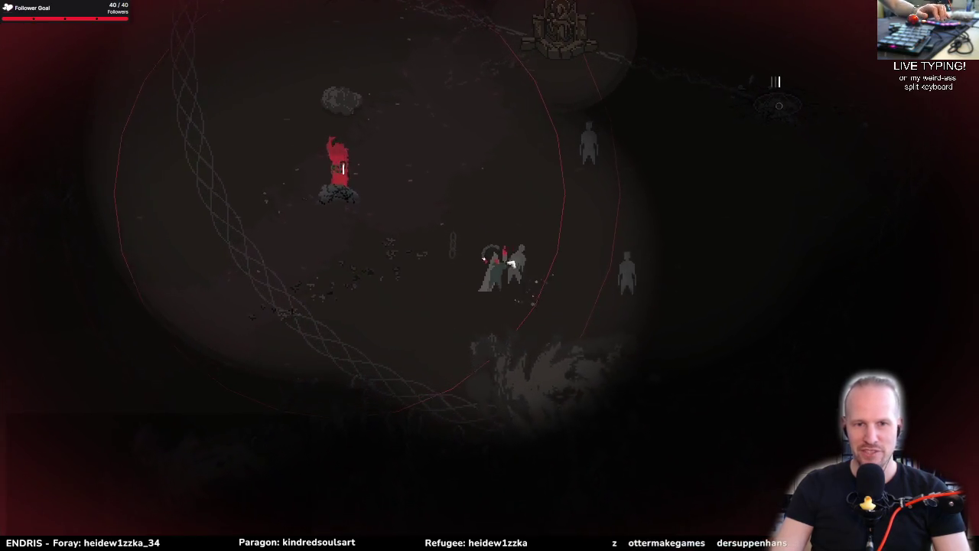
Step: Fight toward the dark totem on the right and light it
key("w")
key("d")
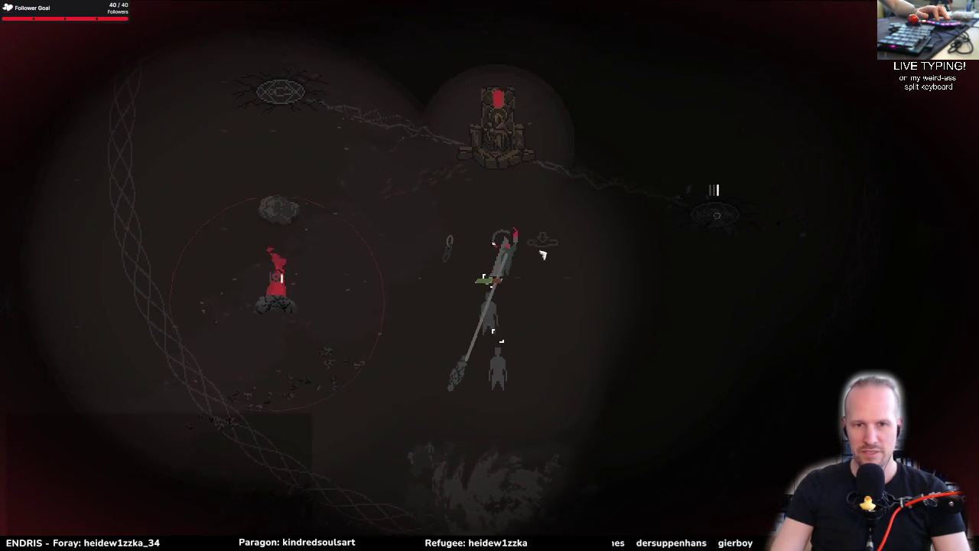
key("d")
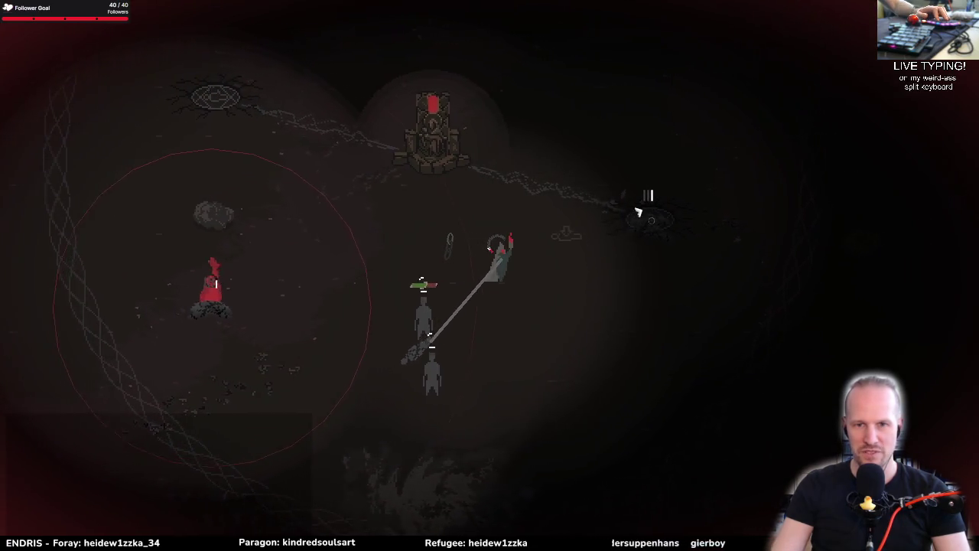
key("d")
key("w")
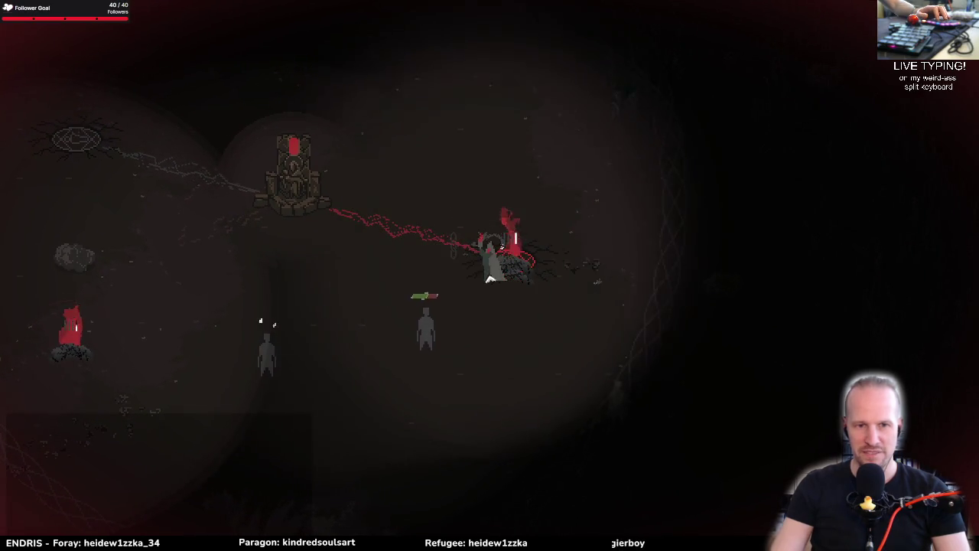
Step: Head back left toward the throne, attacking the enemies closing in
key("a")
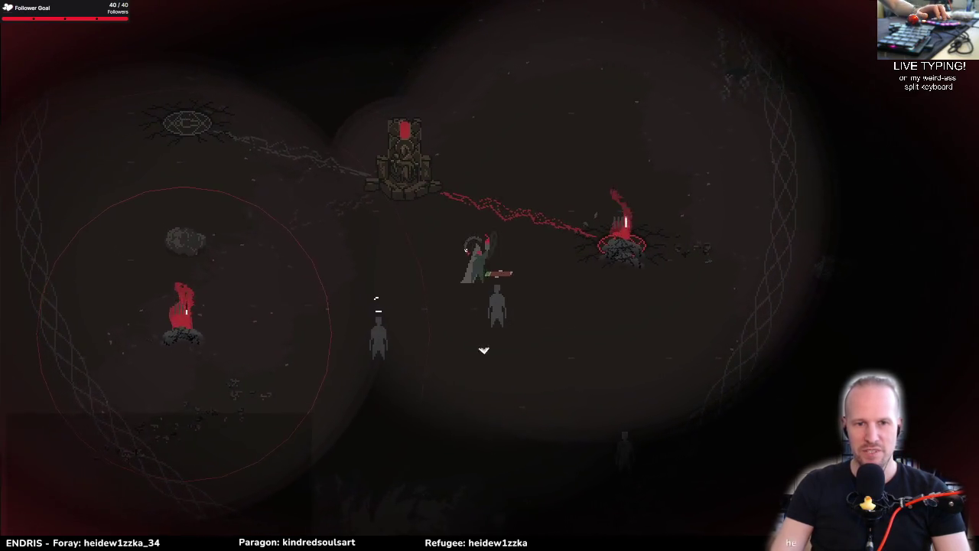
key("s")
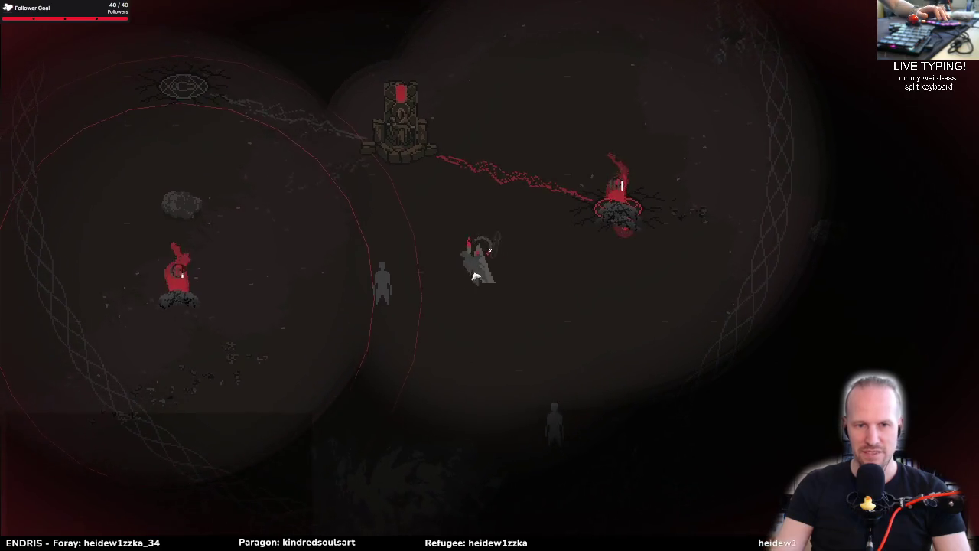
key("w")
key("a")
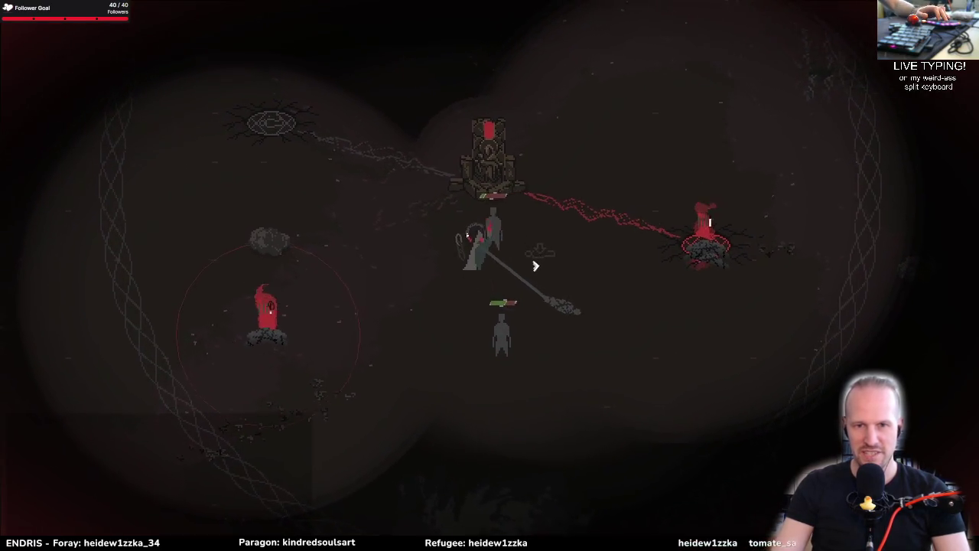
key("w")
left_click(514, 258)
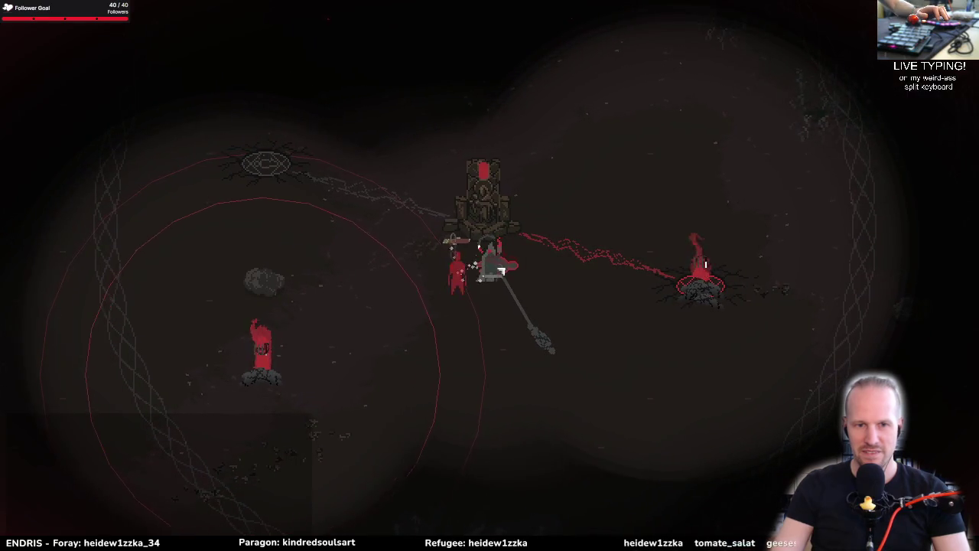
key("a")
key("w")
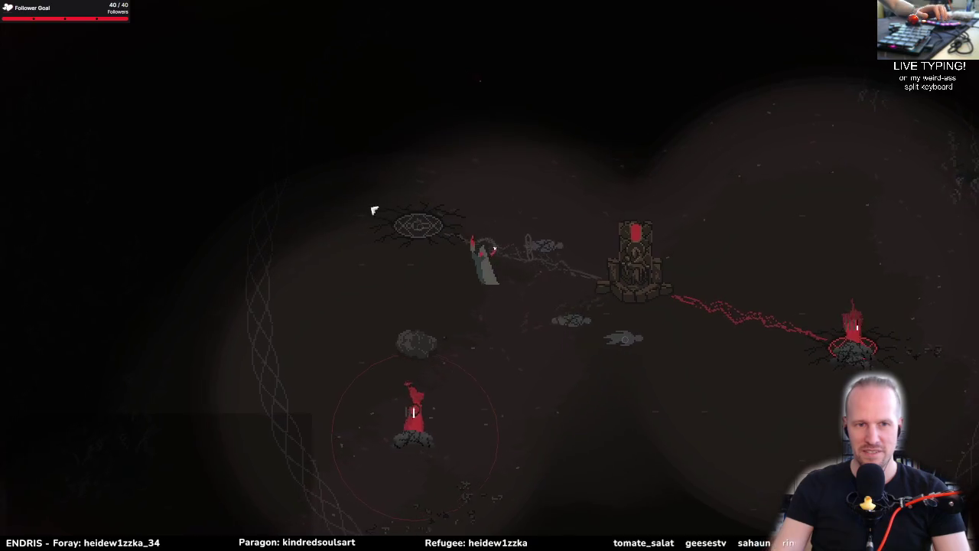
Step: Lead the followers up-left and light the upper-left totem
key("d")
key("s")
key("w")
key("a")
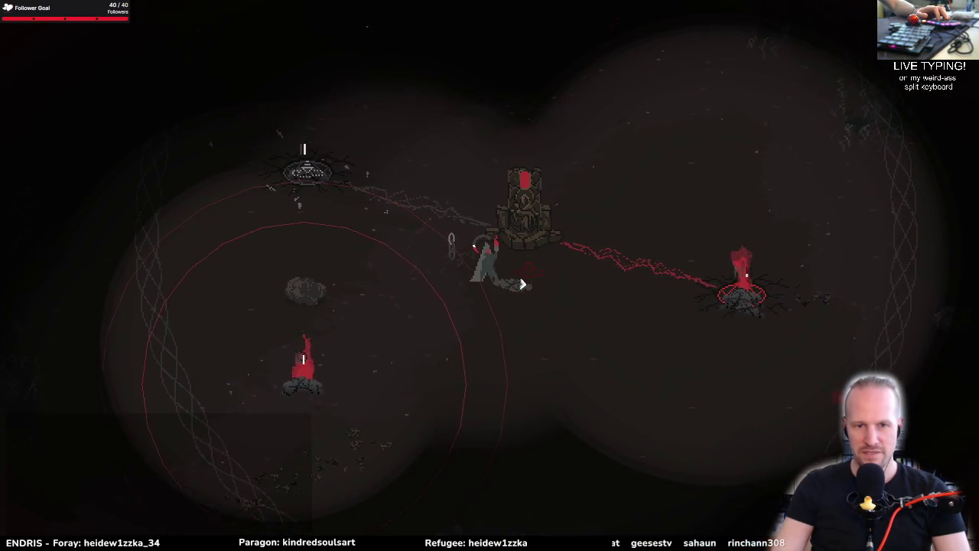
key("w")
key("a")
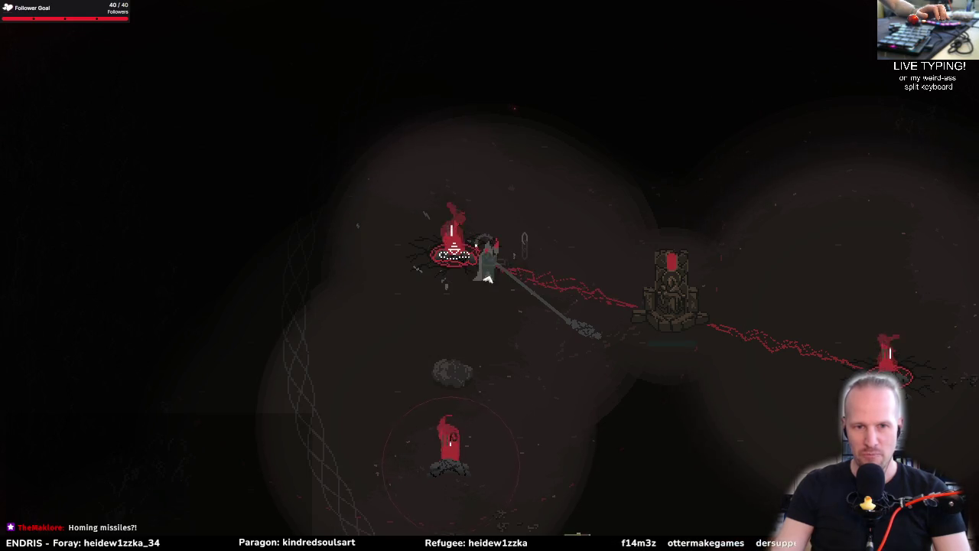
Step: Walk the lamb up and down around the burning totems beside the shrine
key("w")
key("d")
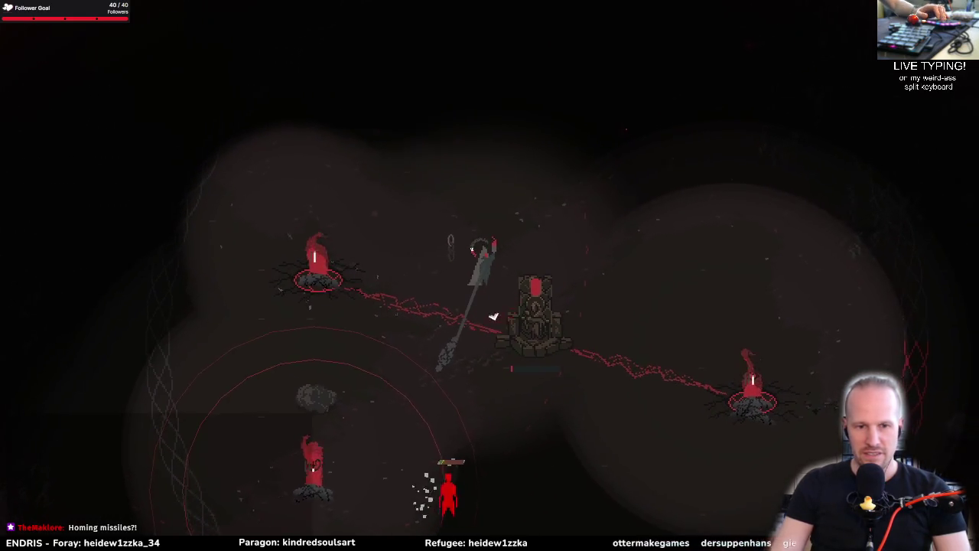
key("s")
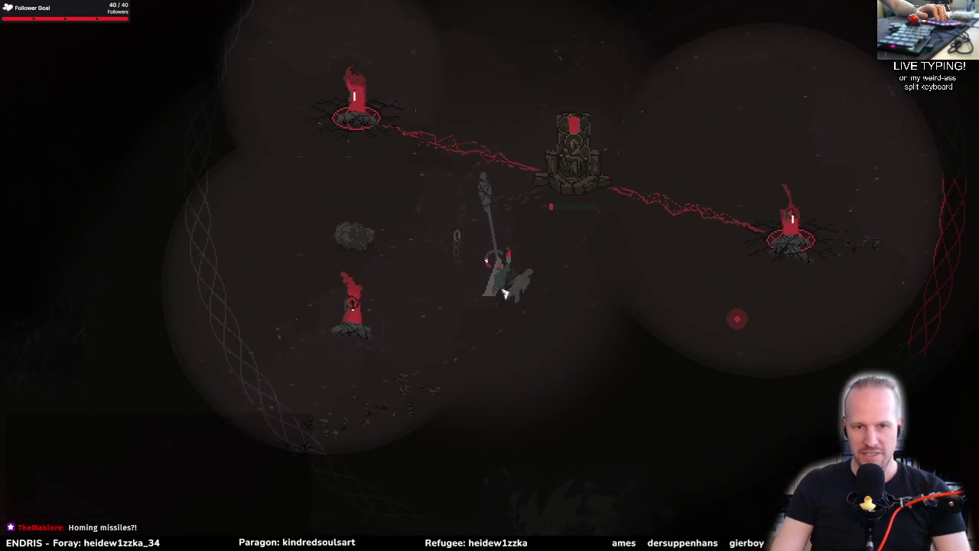
key("d")
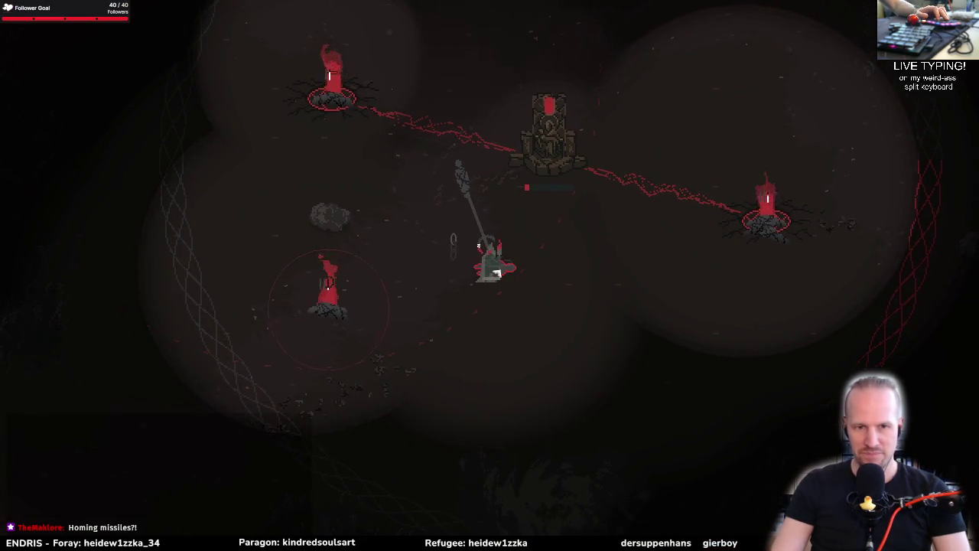
key("w")
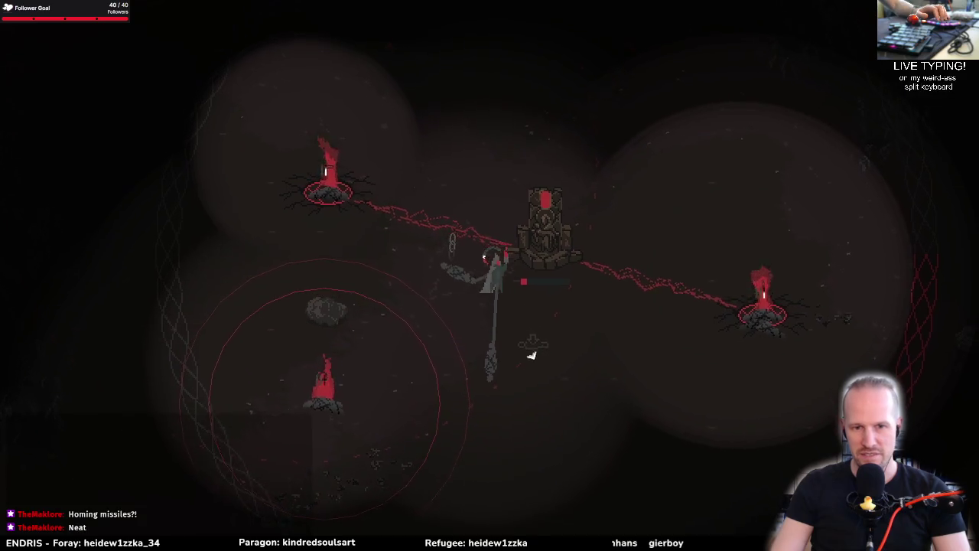
key("s")
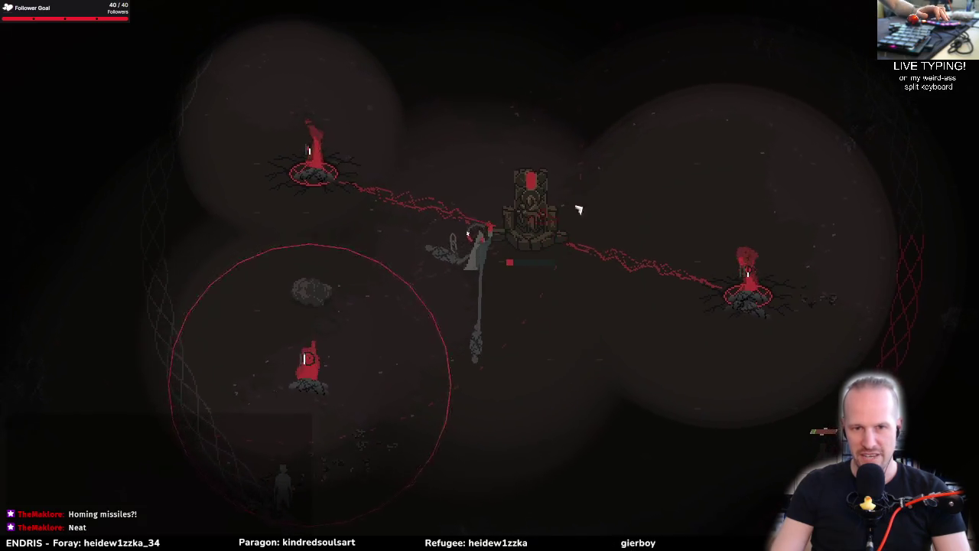
key("w")
key("w")
key("d")
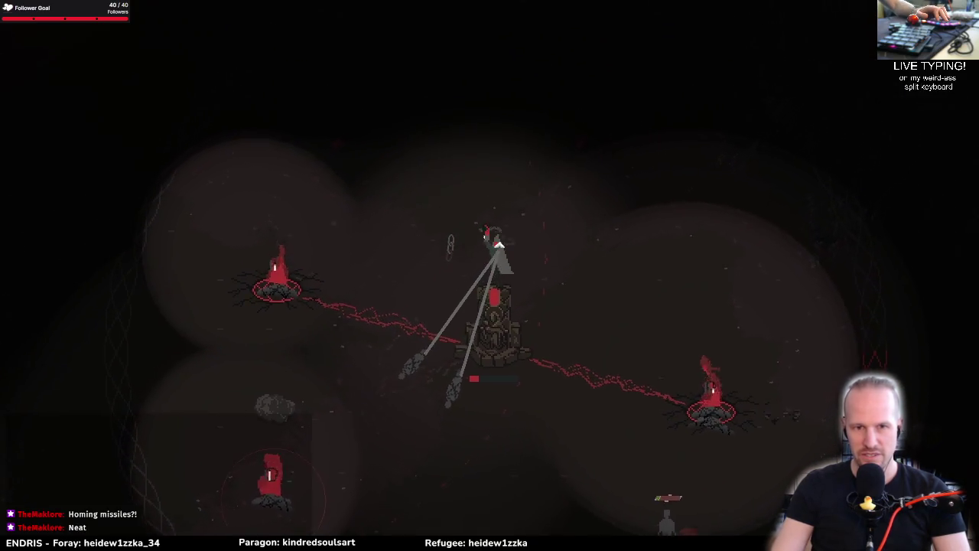
key("w")
key("d")
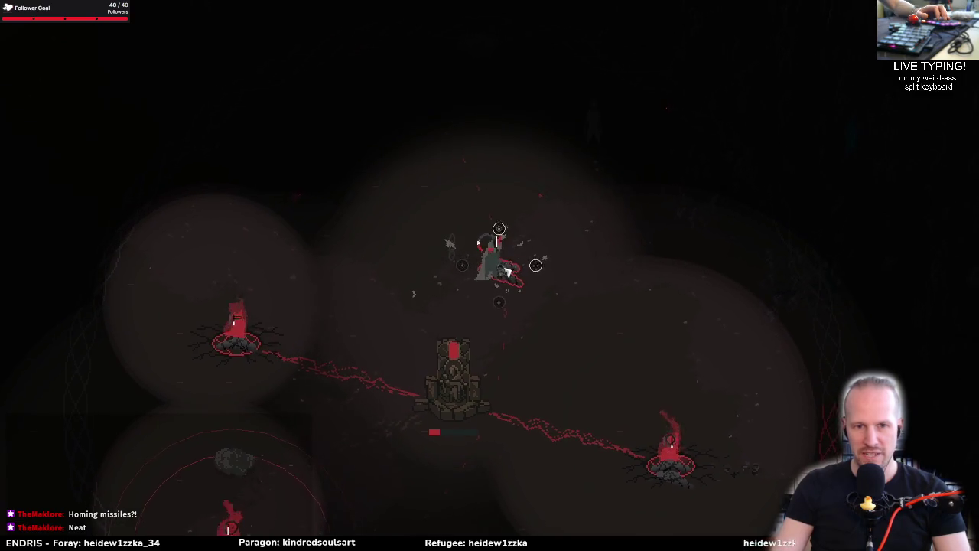
Step: Open and dismiss the follower interaction wheel, then keep moving
key("Escape")
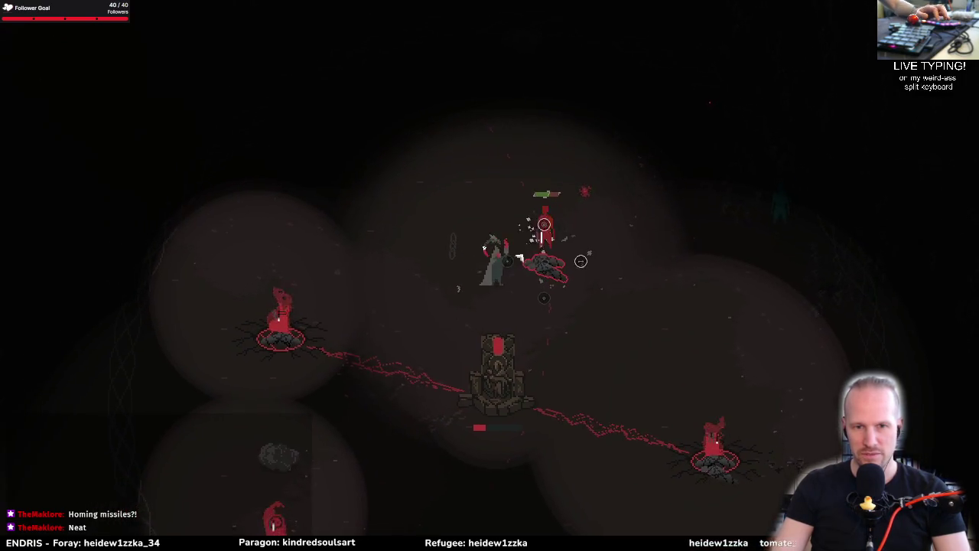
key("e")
key("Escape")
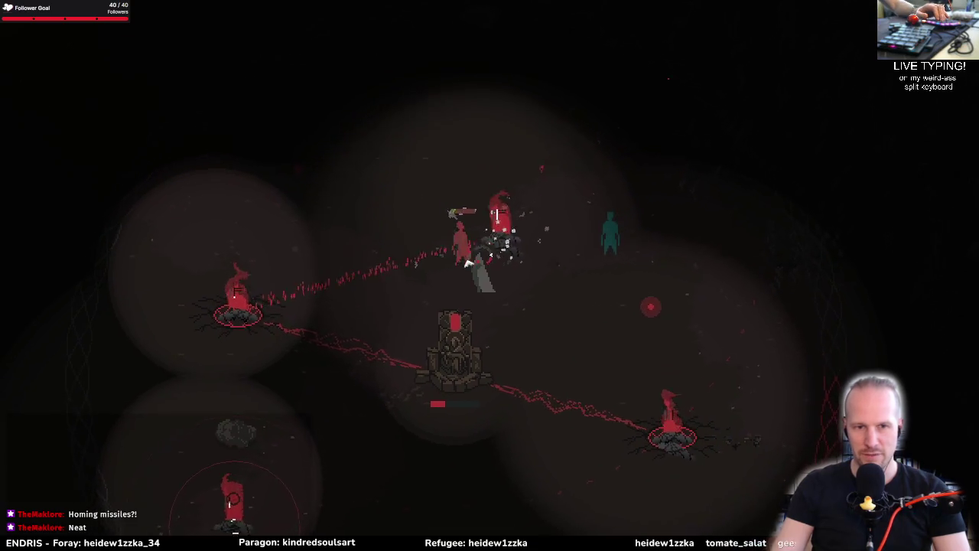
key("s")
Step: Cross the arena right and left, circle down, then swing the spear at the enemies
key("d")
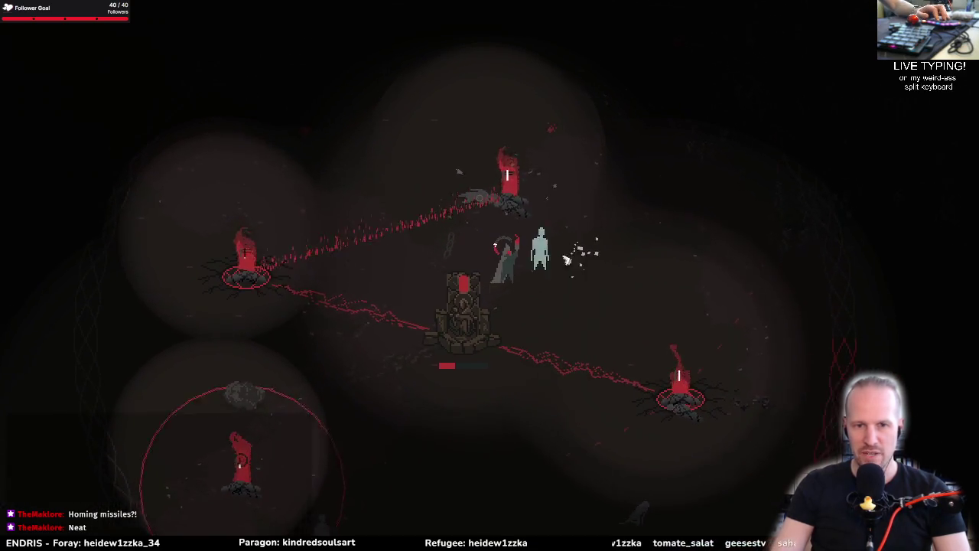
key("a")
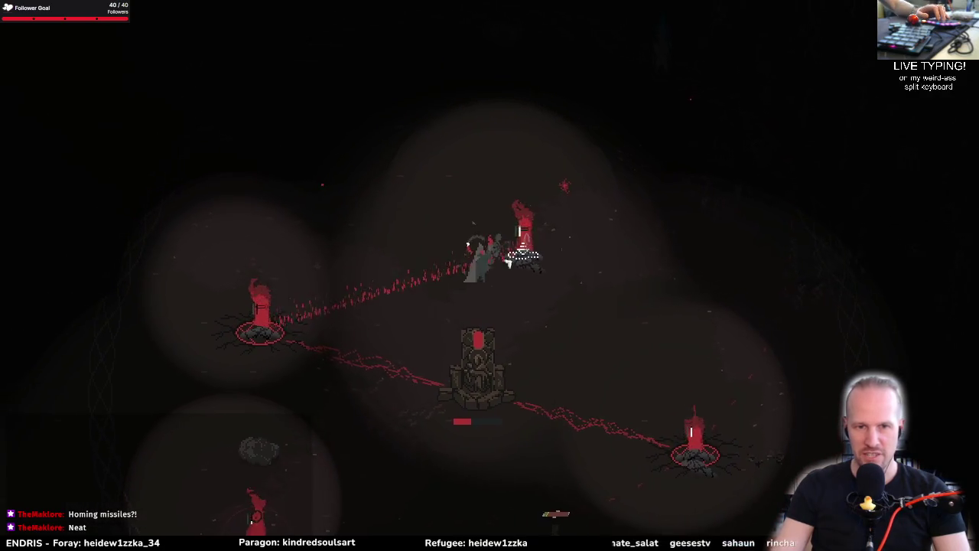
key("a")
key("s")
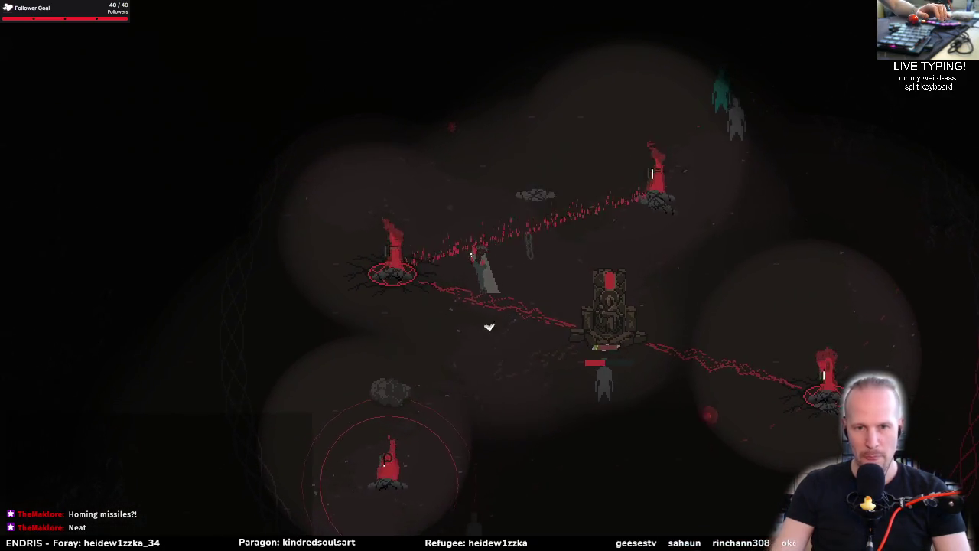
key("s")
key("d")
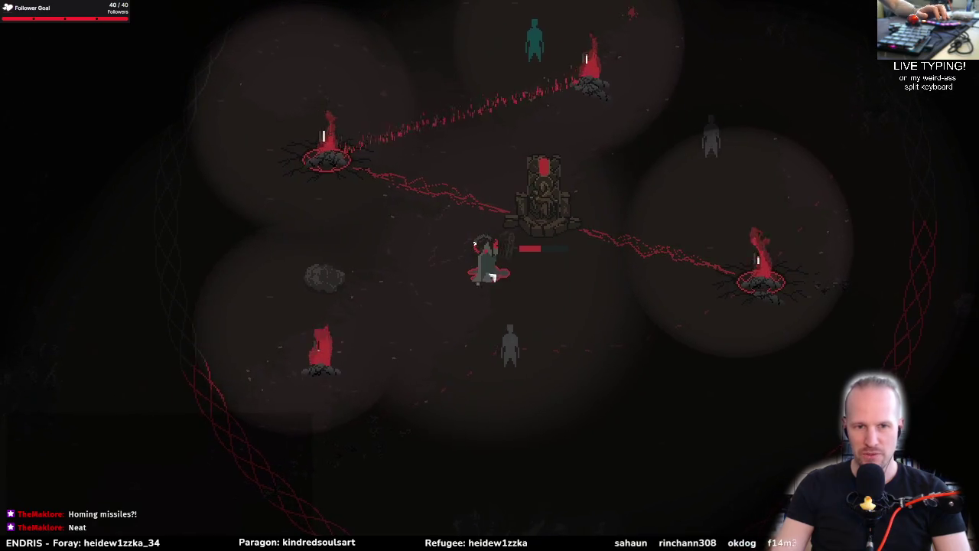
key("w")
key("d")
left_click(520, 289)
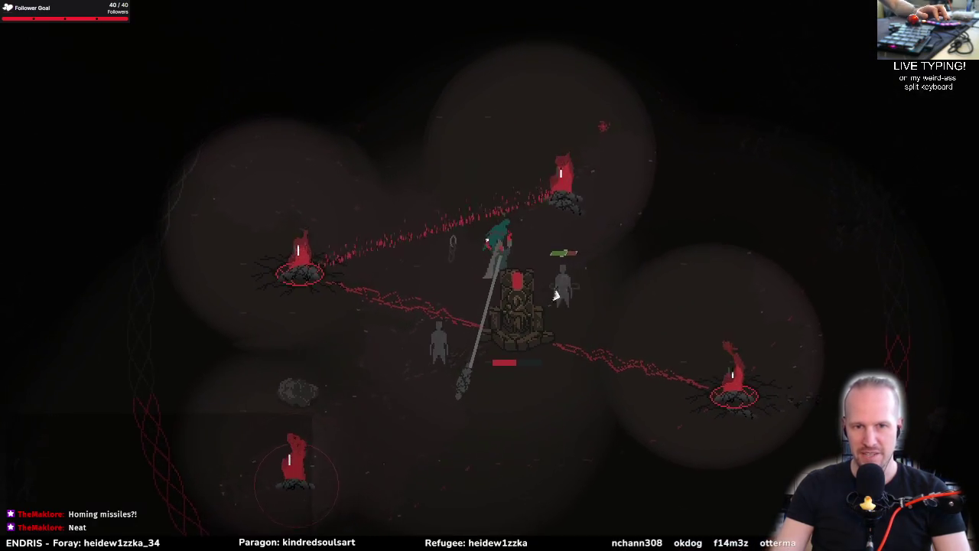
Step: Weave the lamb around the shrine, moving left, down and up-right through the fight
key("d")
key("s")
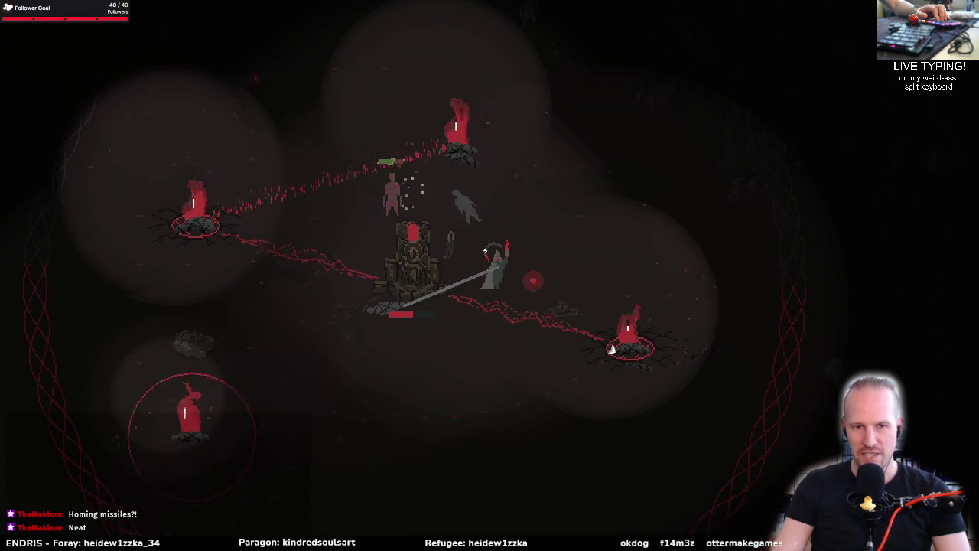
key("w")
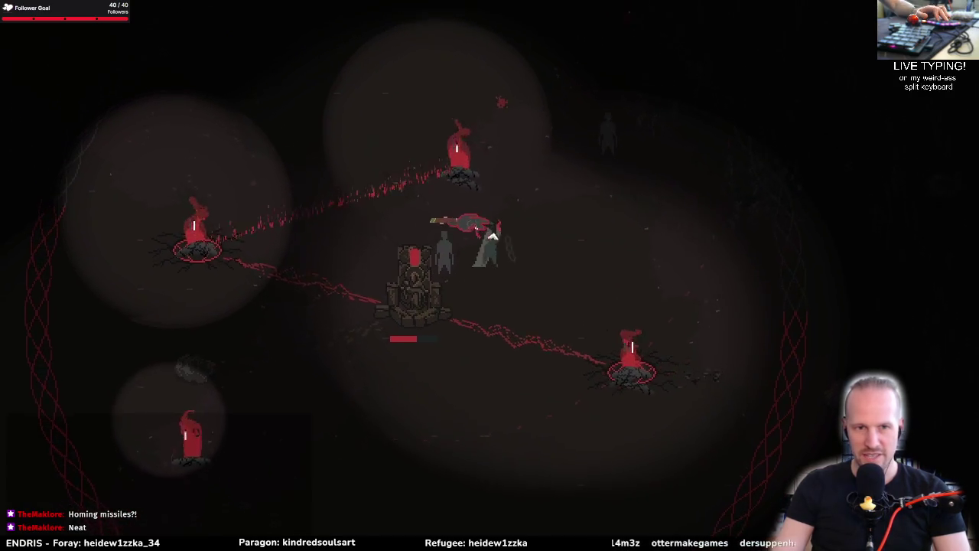
key("s")
key("a")
key("d")
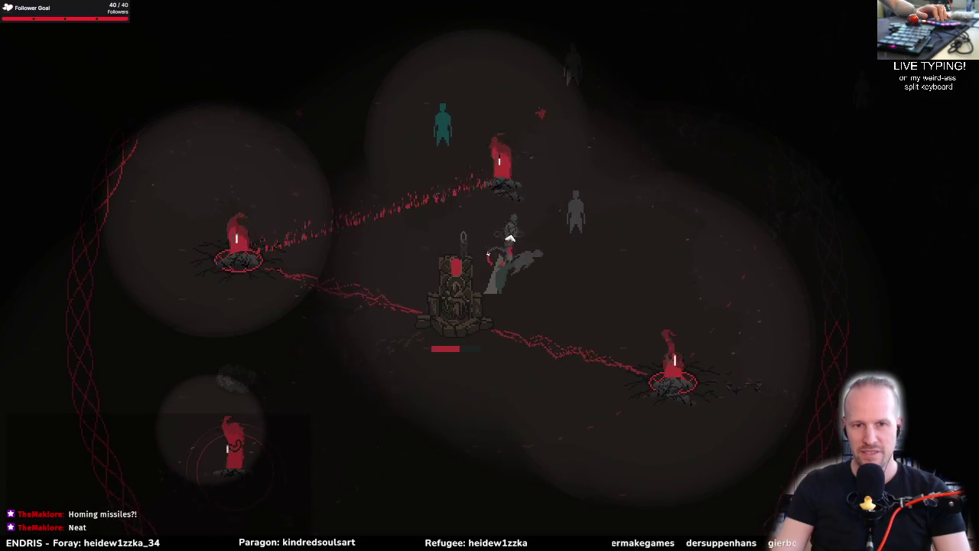
key("a")
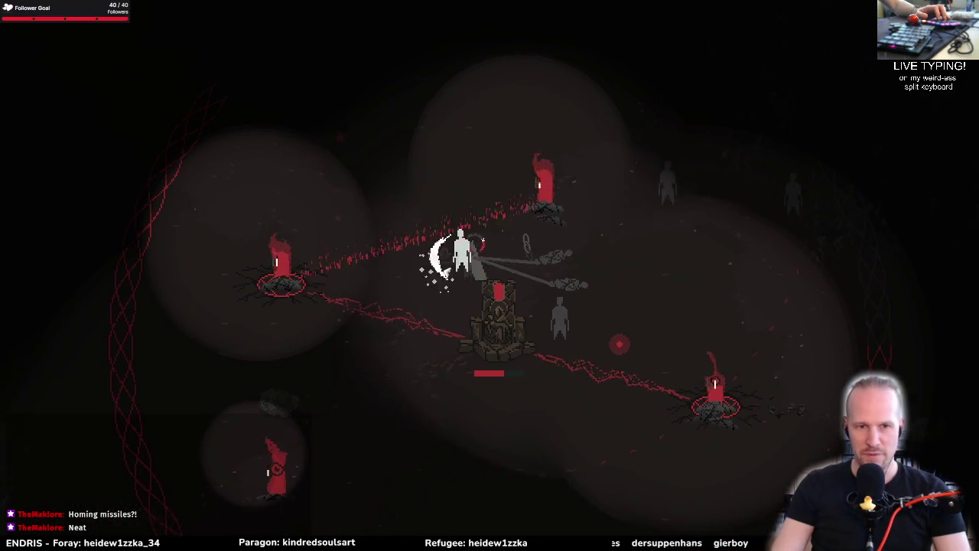
key("s")
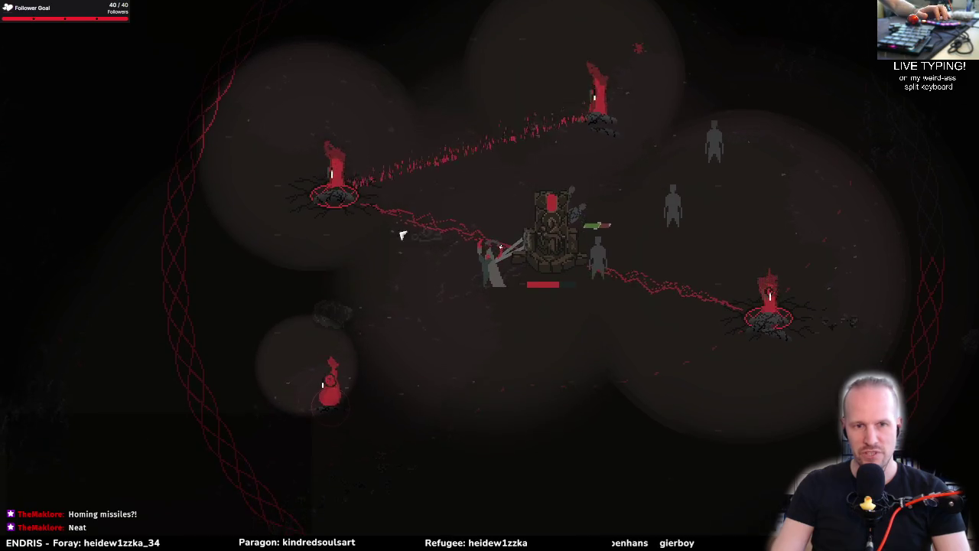
key("w")
key("d")
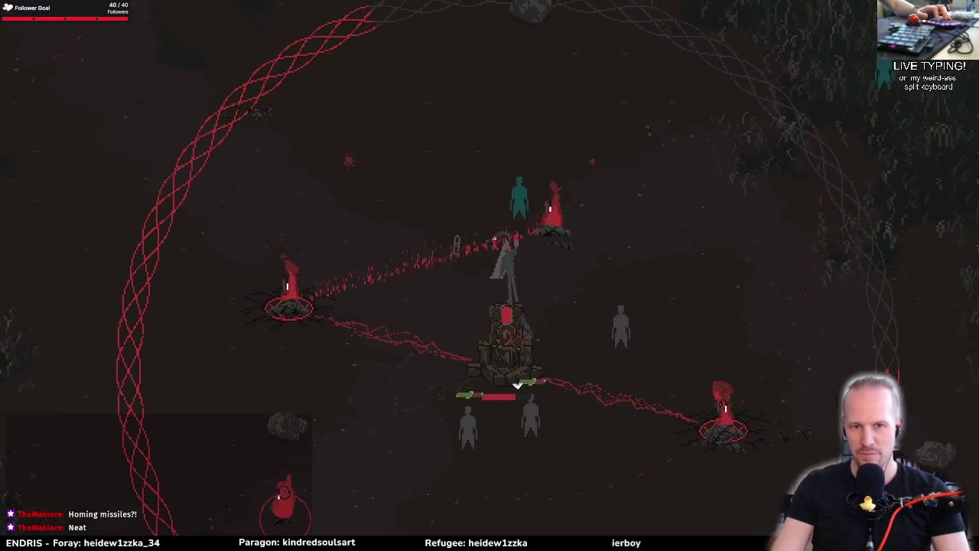
Step: Push right into the enemies, head to the left altar, then strike them past the top altar
key("d")
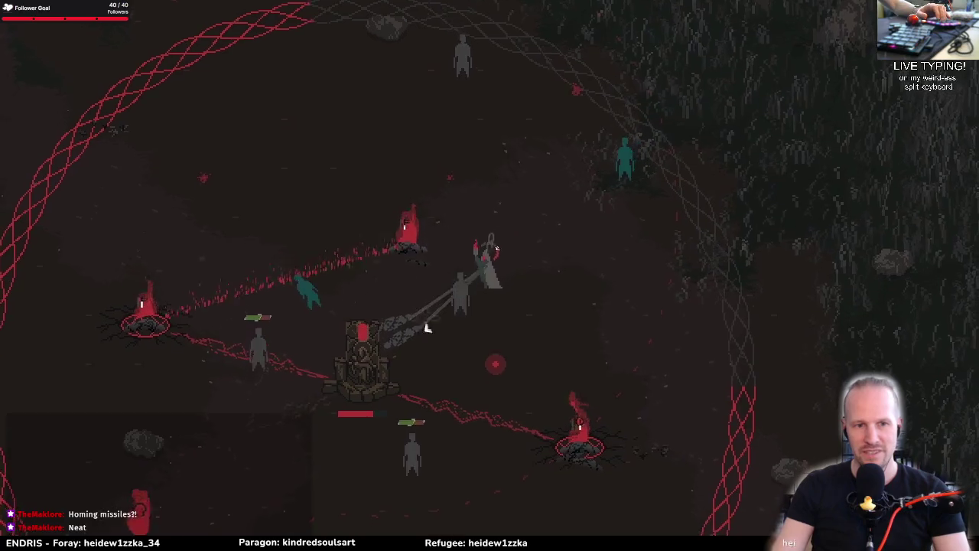
key("s")
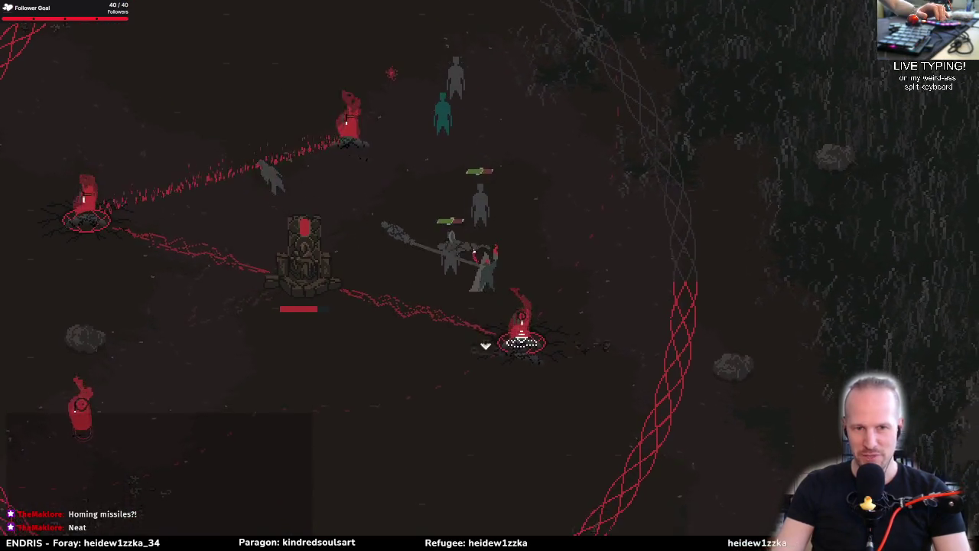
key("a")
key("w")
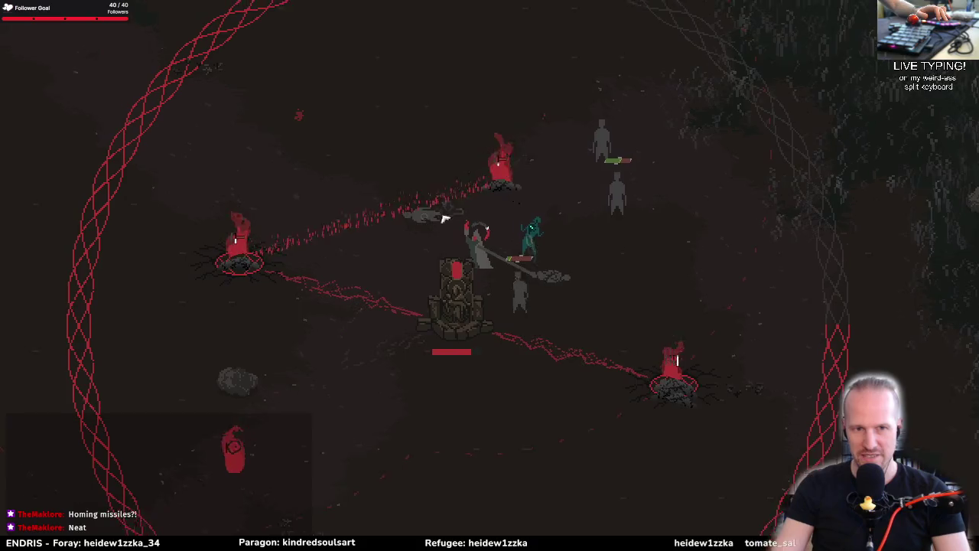
key("d")
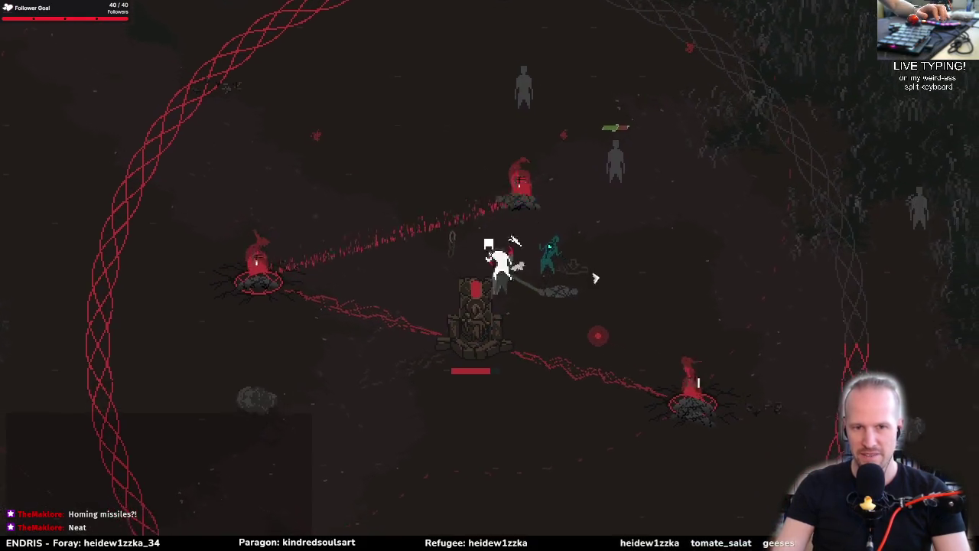
key("a")
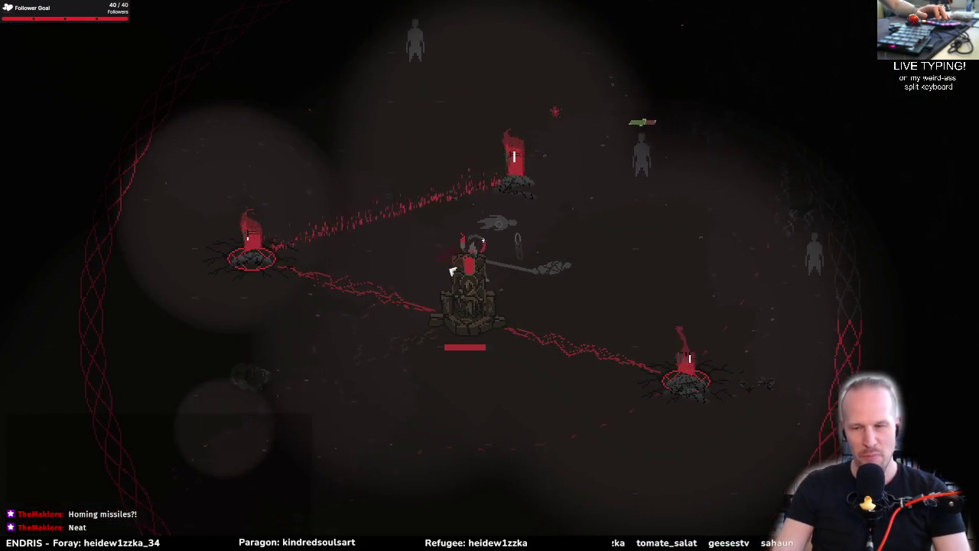
key("a")
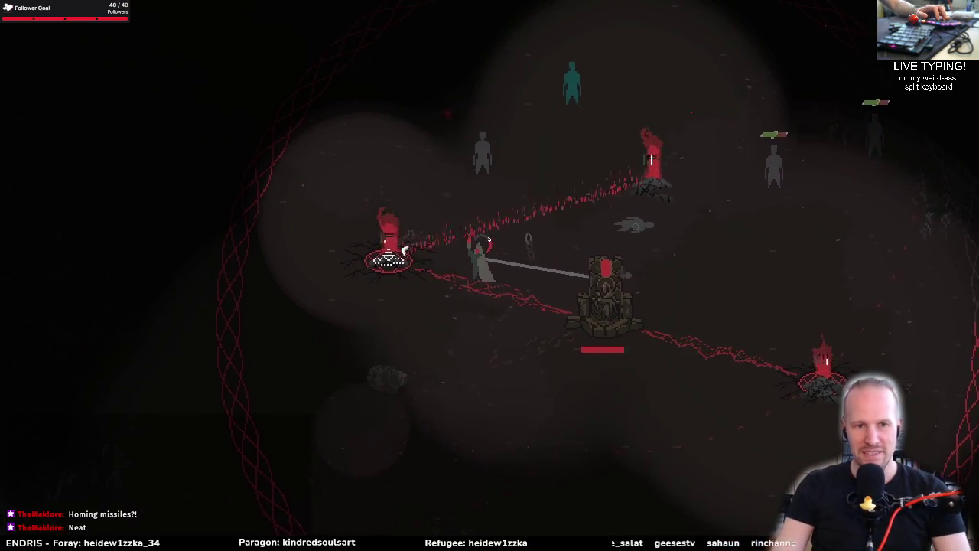
key("d")
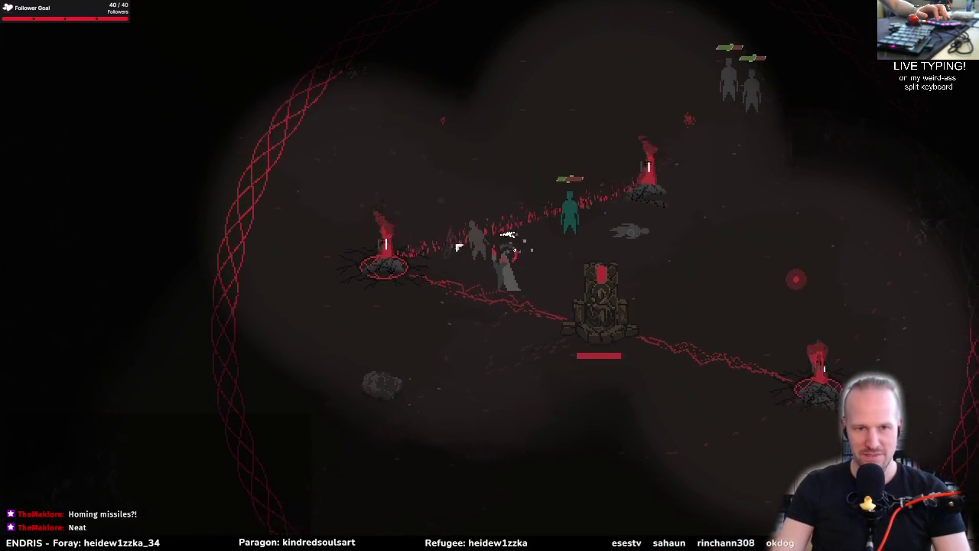
key("d")
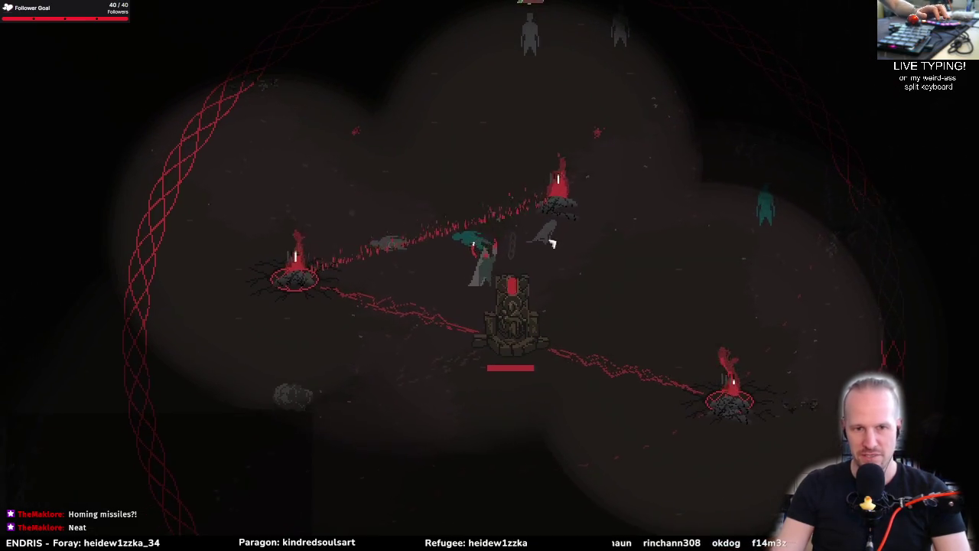
left_click(456, 260)
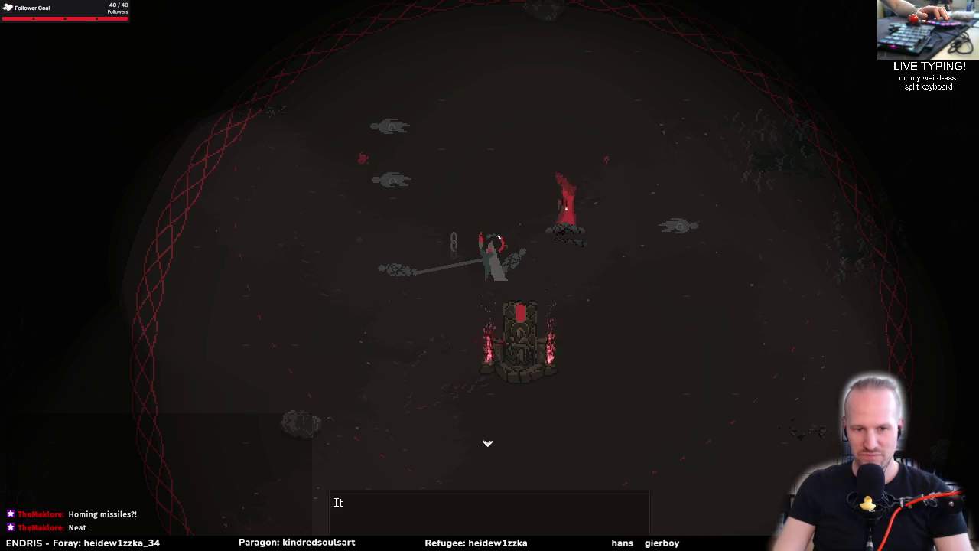
Step: Walk right toward the red boundary, dash up-left once, then move down-right
key("d")
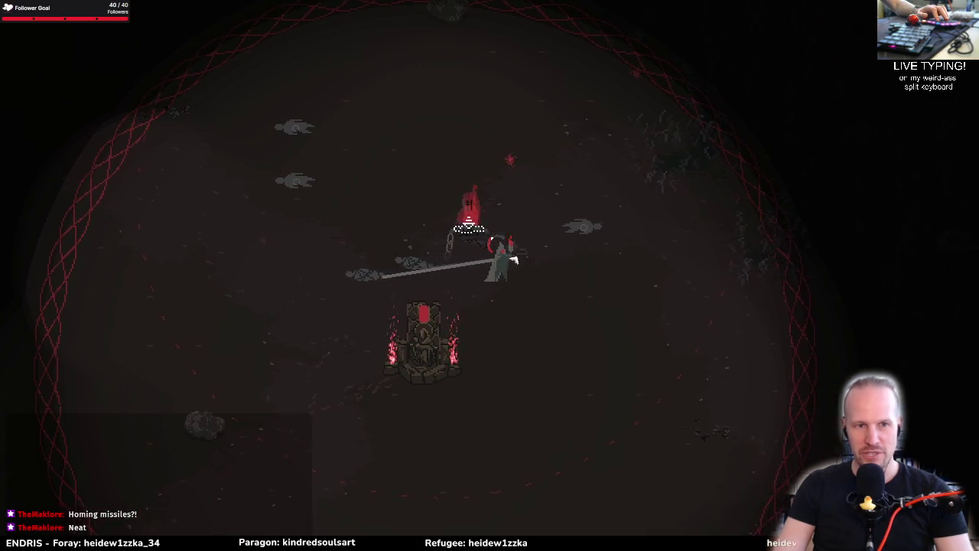
key("d")
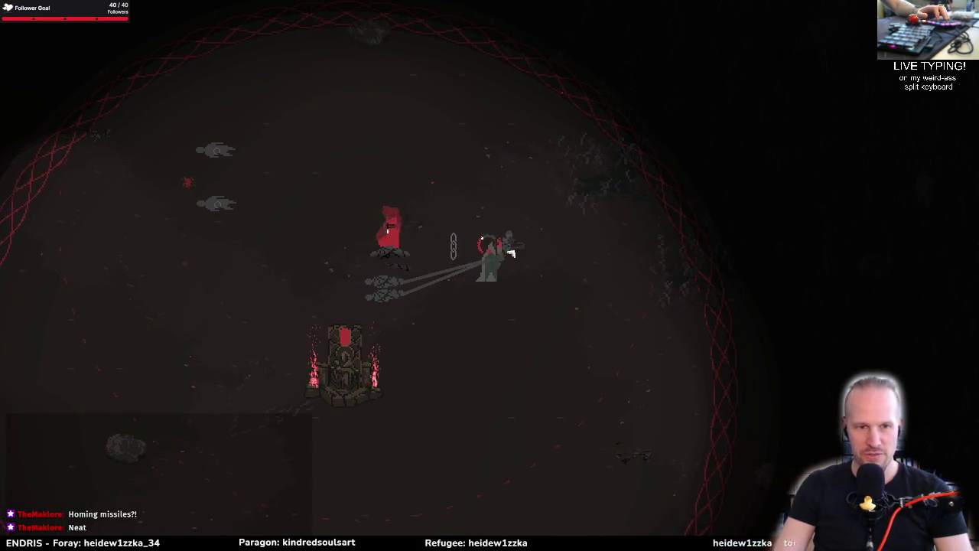
key("d")
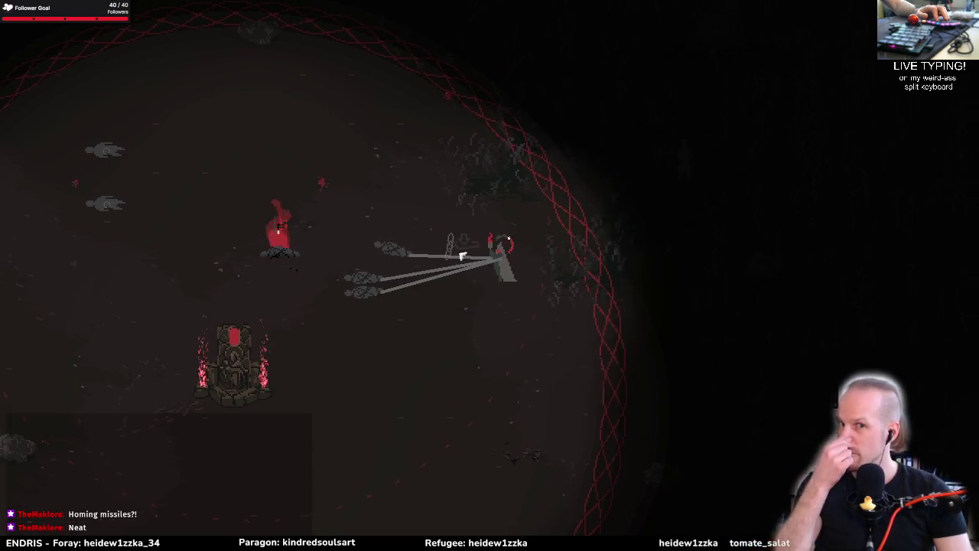
key("space")
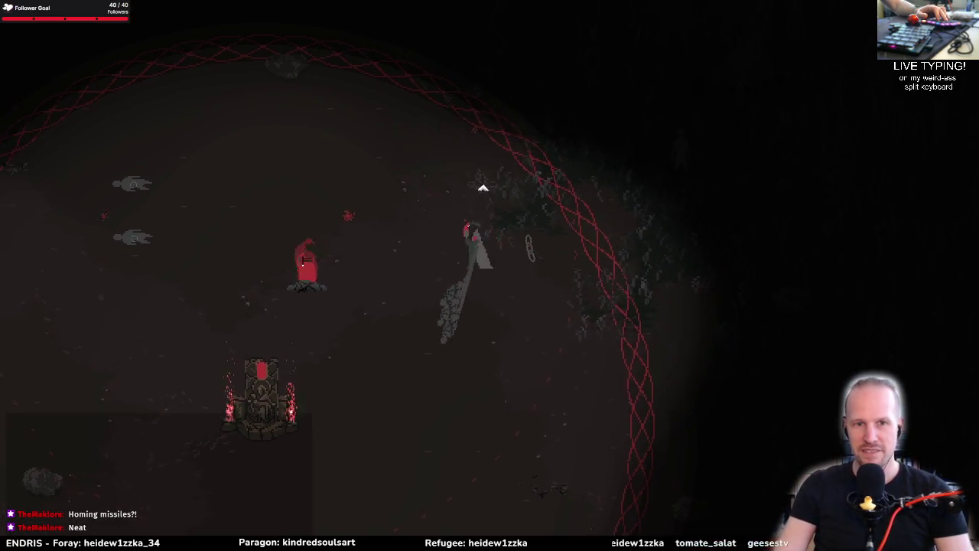
key("w")
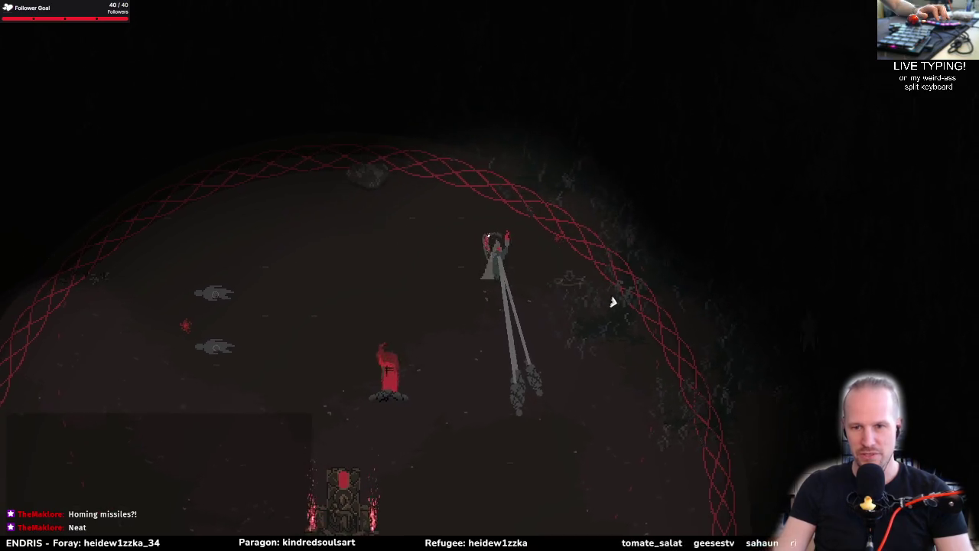
key("d")
key("s")
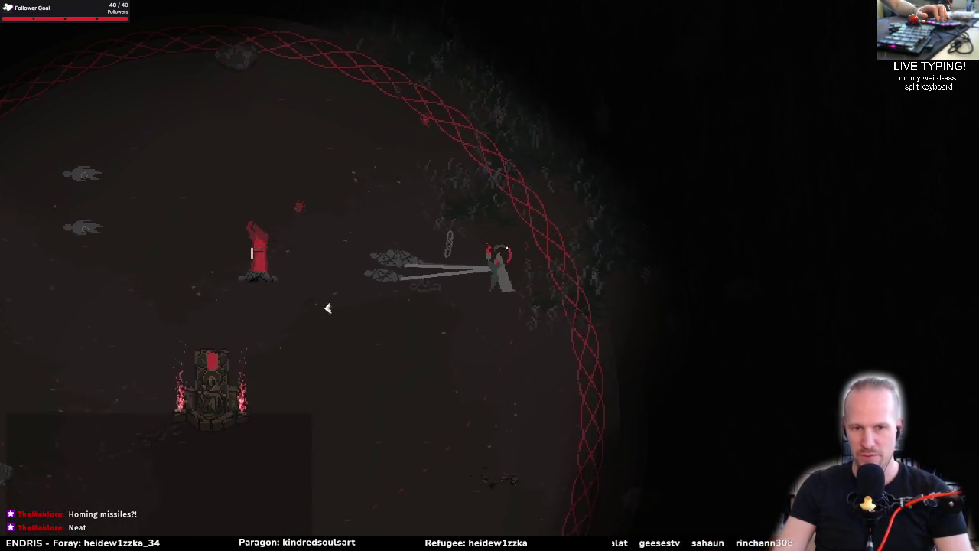
Step: Move down and up along the arena edge, then right toward the tent
key("s")
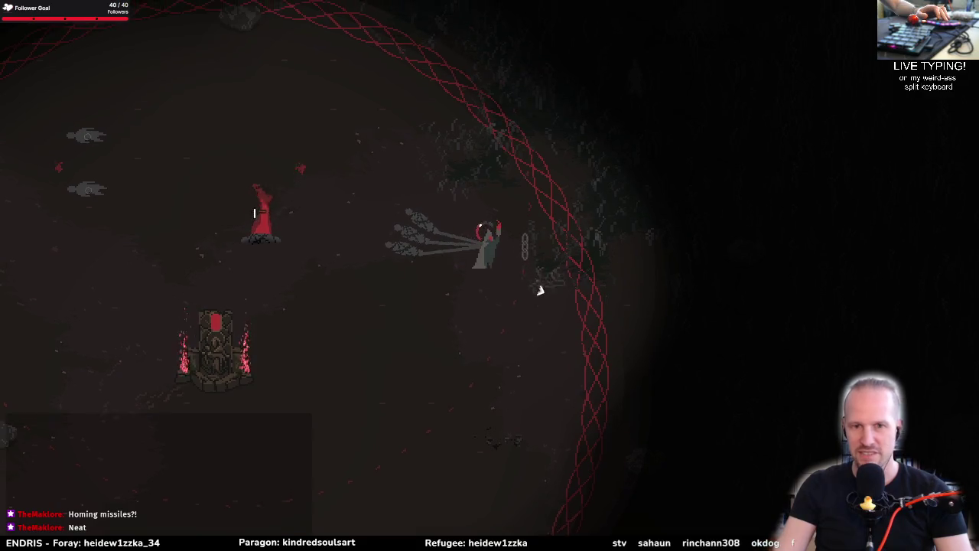
key("w")
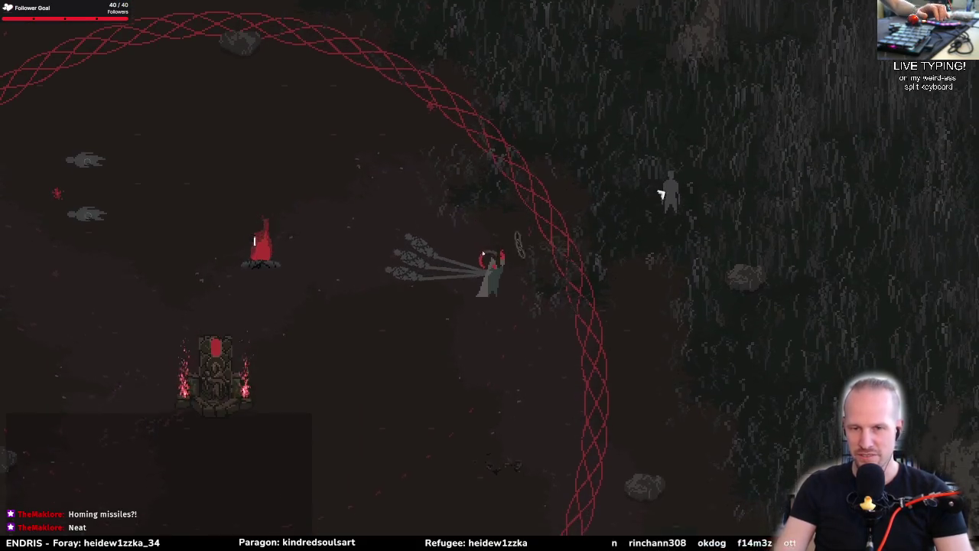
key("s")
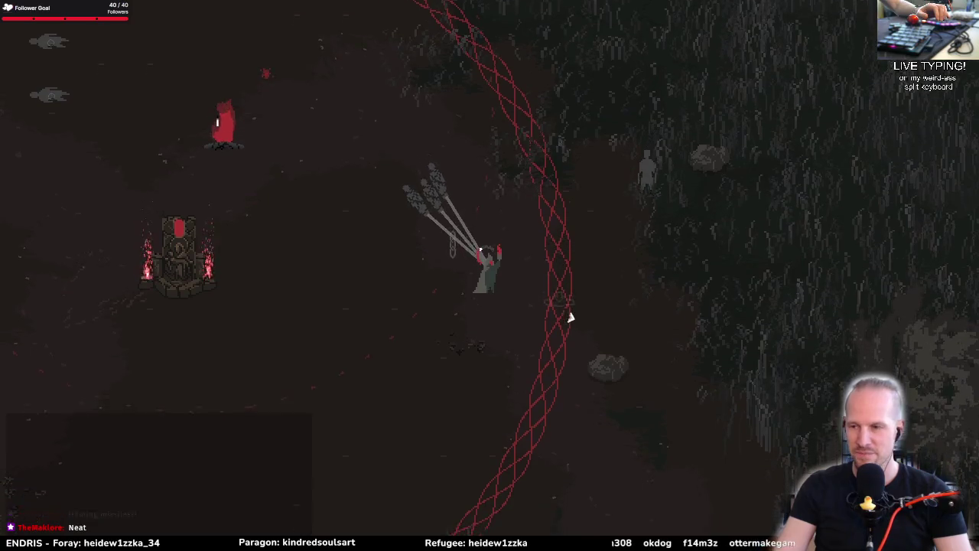
key("s")
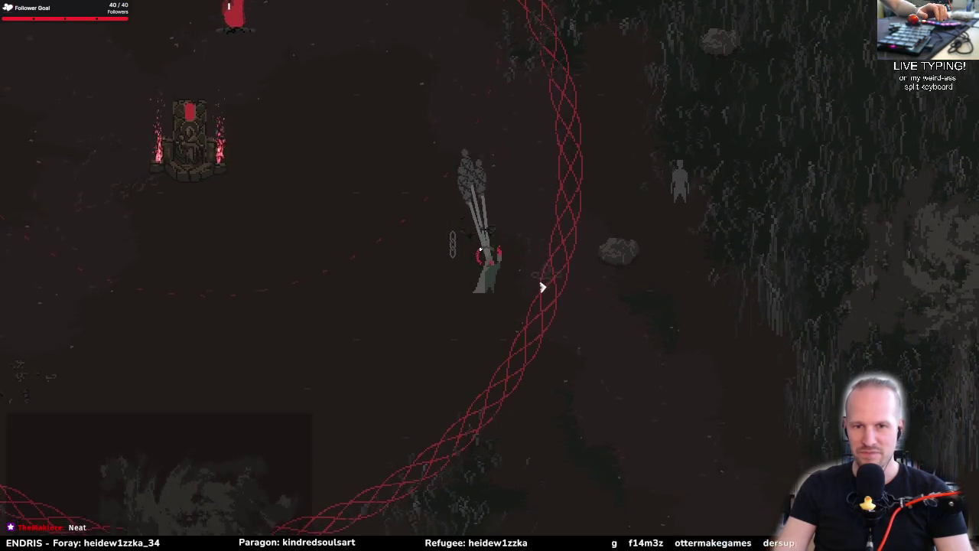
key("d")
key("w")
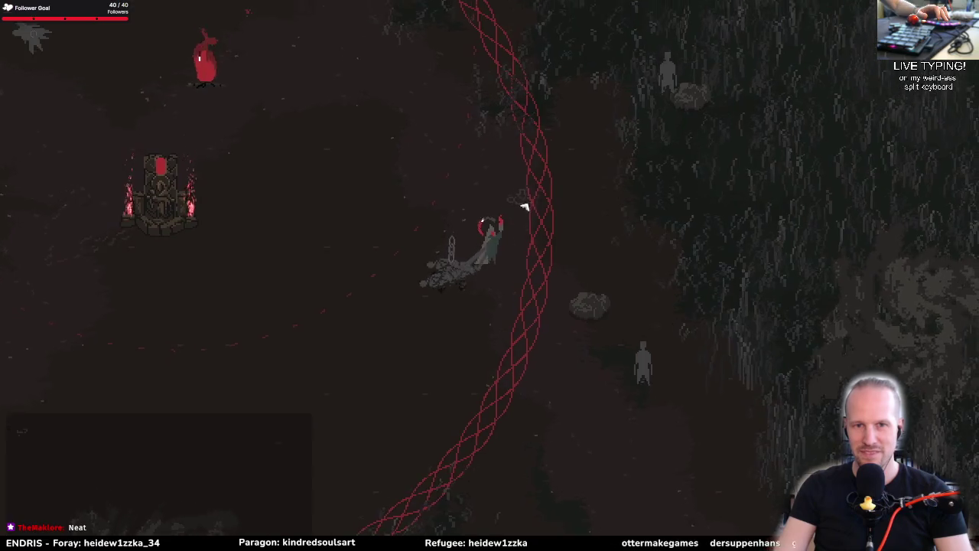
key("w")
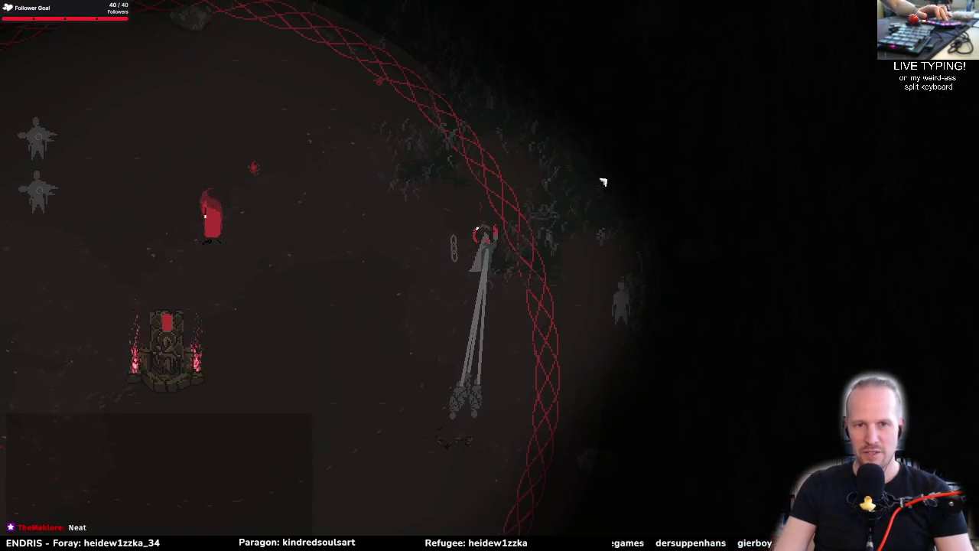
key("w")
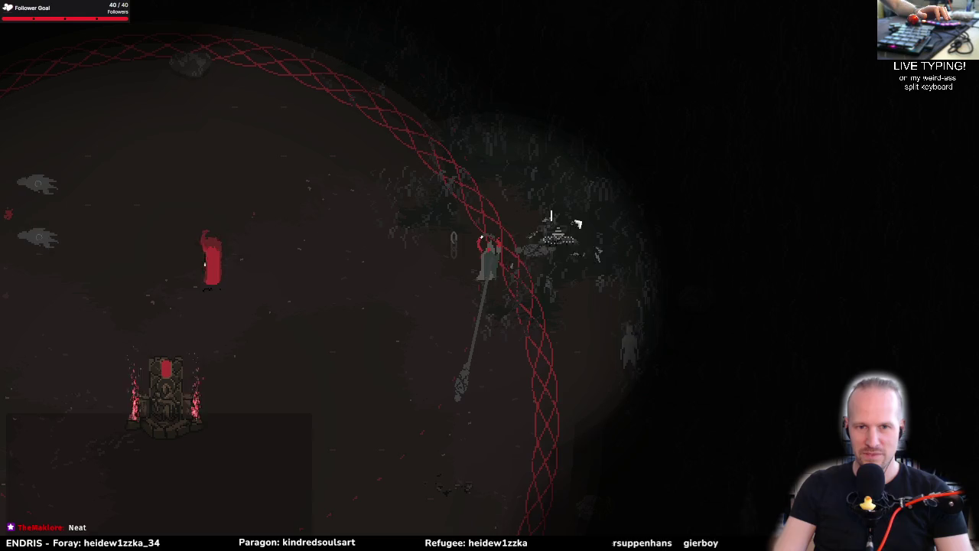
key("d")
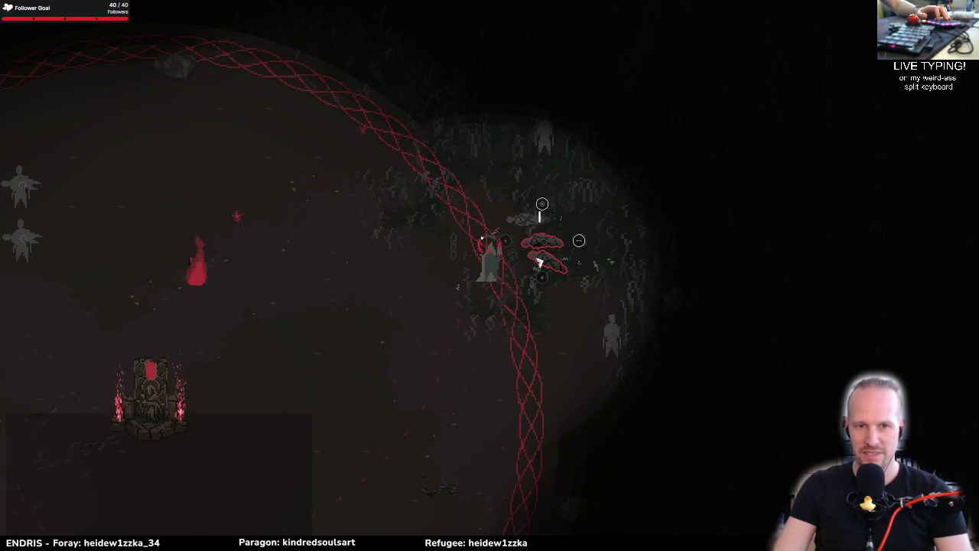
Step: Walk left from the tent, then right across the arena past the altar, dragging the tethered enemies
key("a")
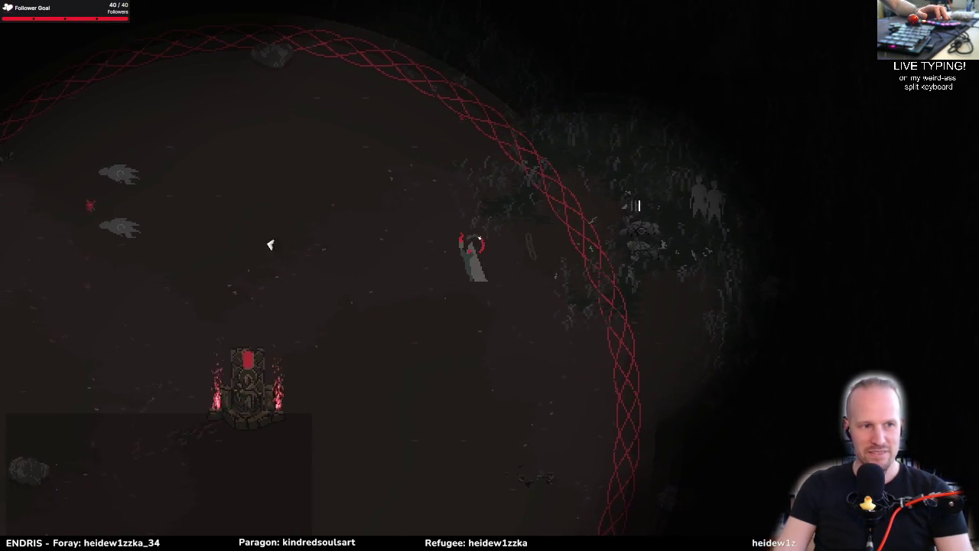
key("a")
key("w")
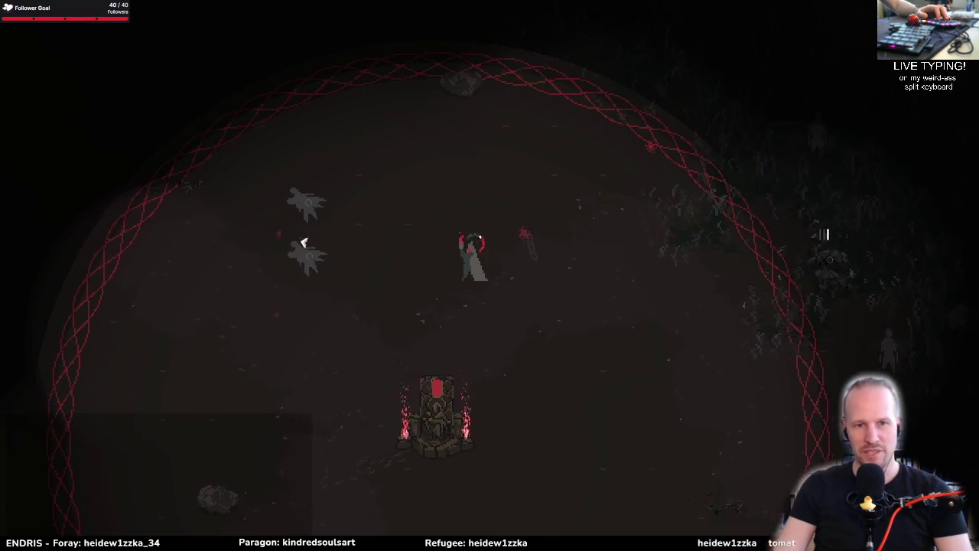
key("a")
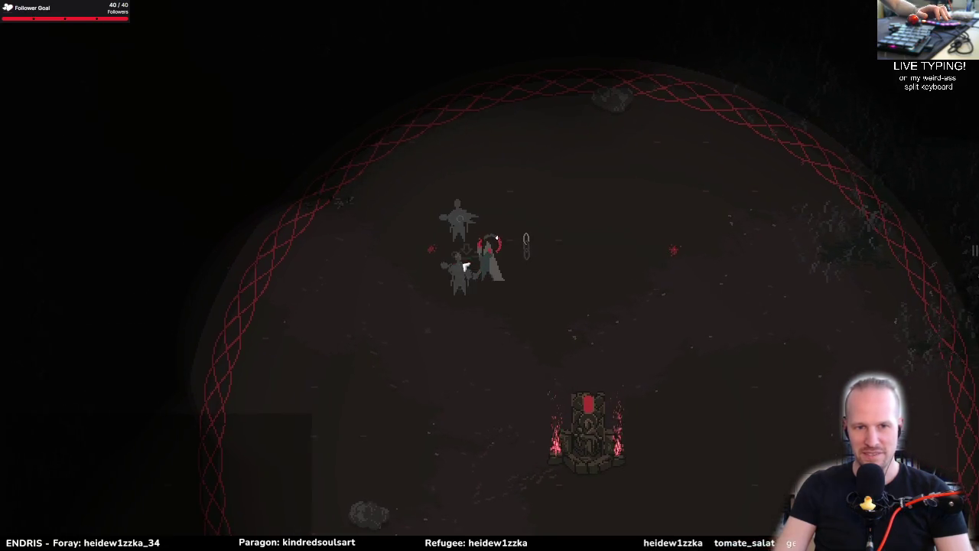
key("d")
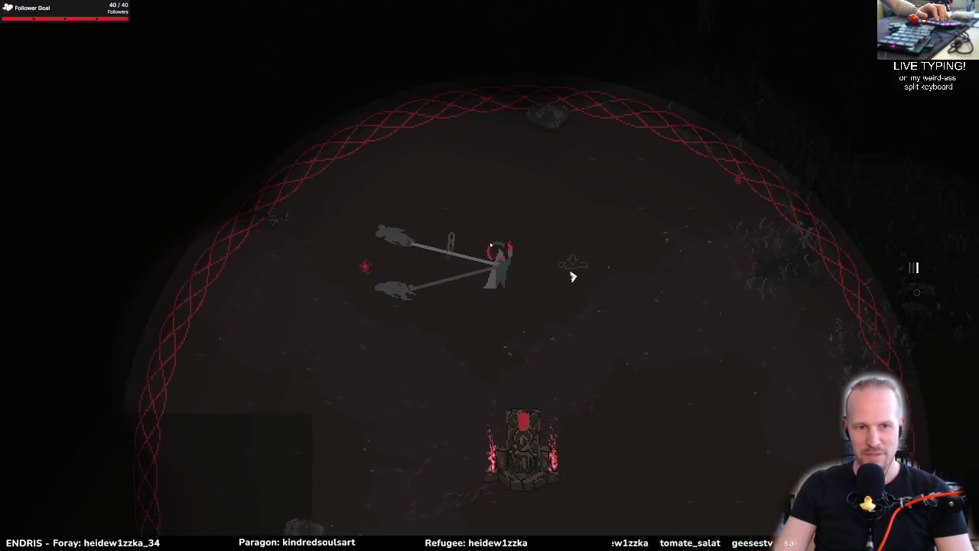
key("d")
key("s")
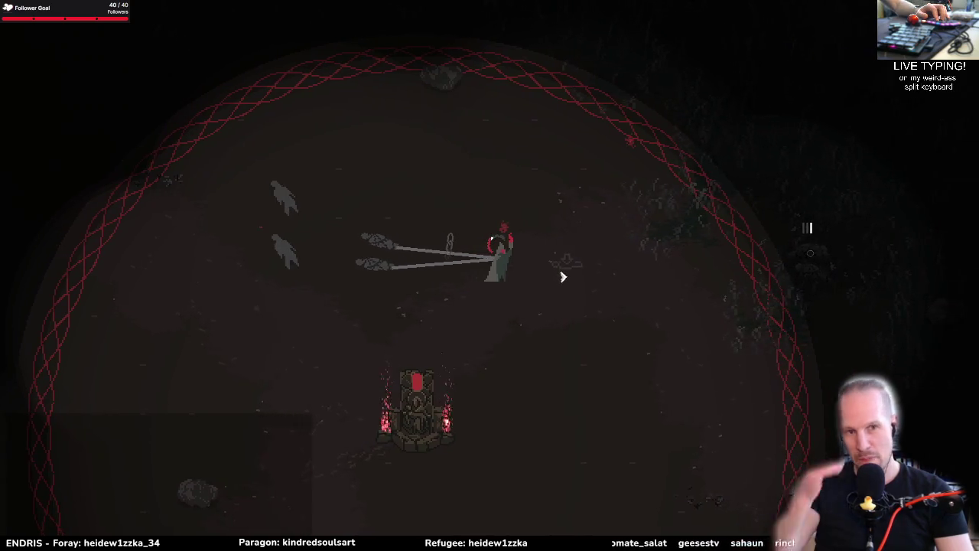
key("d")
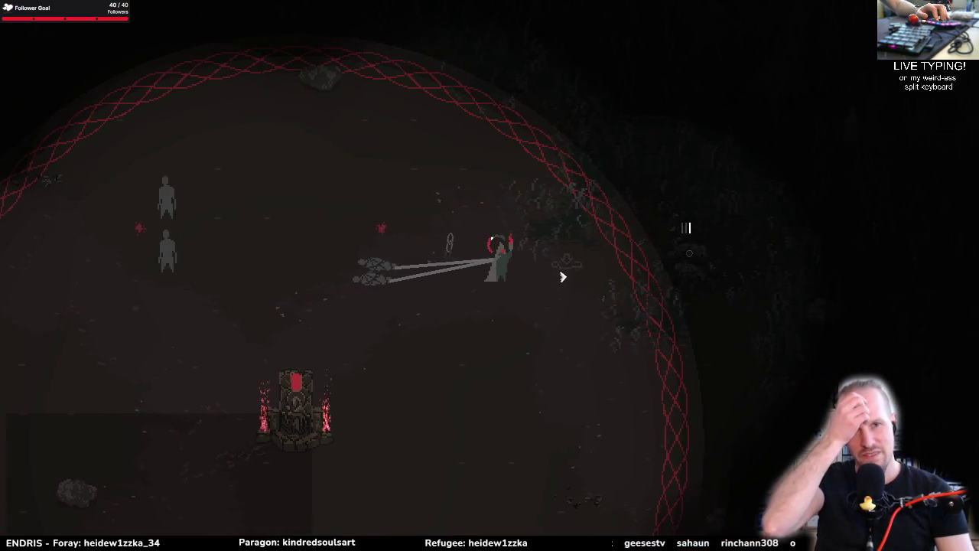
key("d")
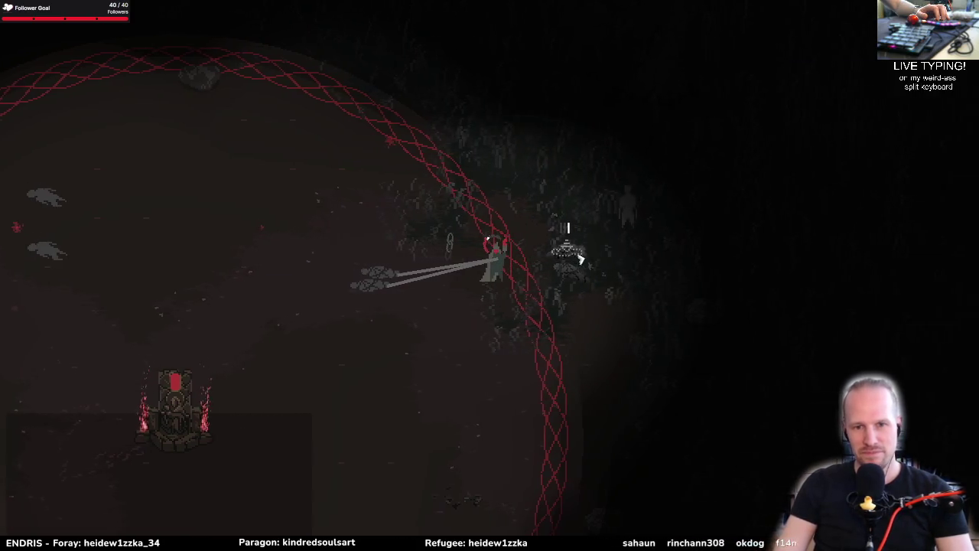
Step: Keep walking right to the red ring's edge past the sentry command options
key("d")
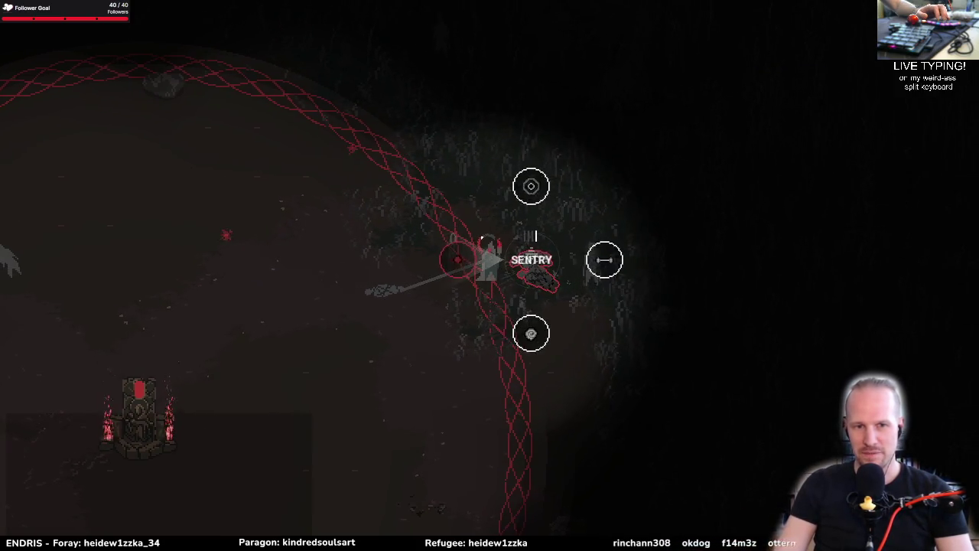
key("d")
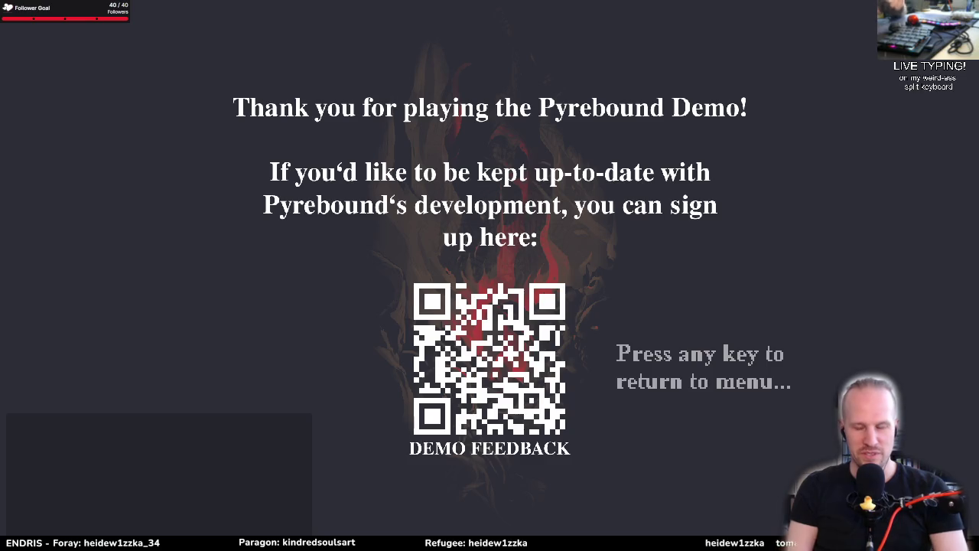
Step: Leave the thank-you screen for the main menu and quit Pyrebound
key("space")
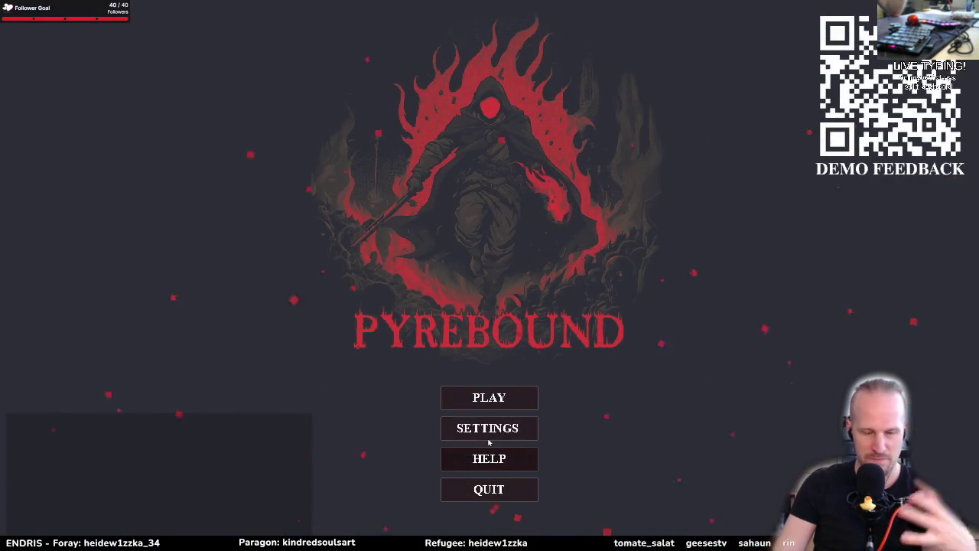
left_click(505, 495)
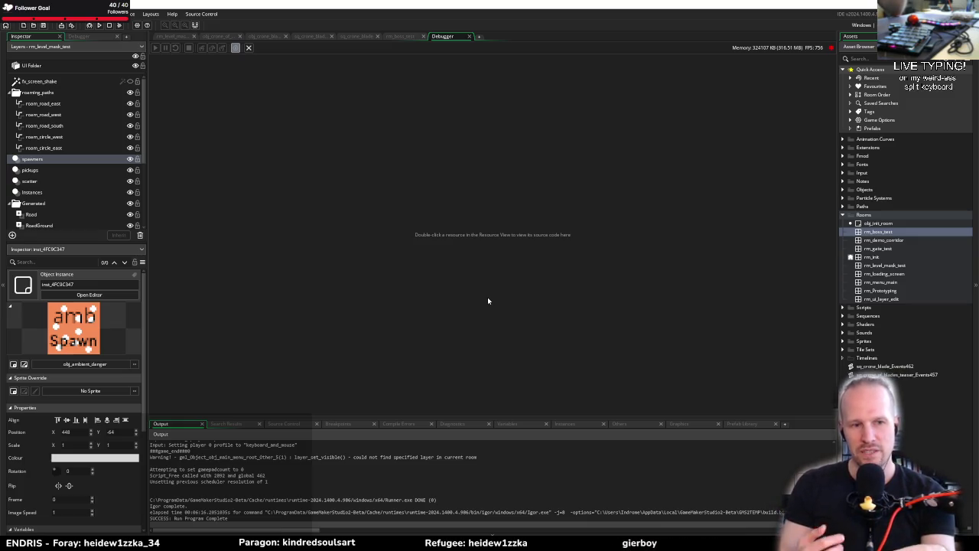
Step: Close the Debugger, open rm_boss_test and pan and zoom the 800×650 room onto the boss
middle_click(443, 36)
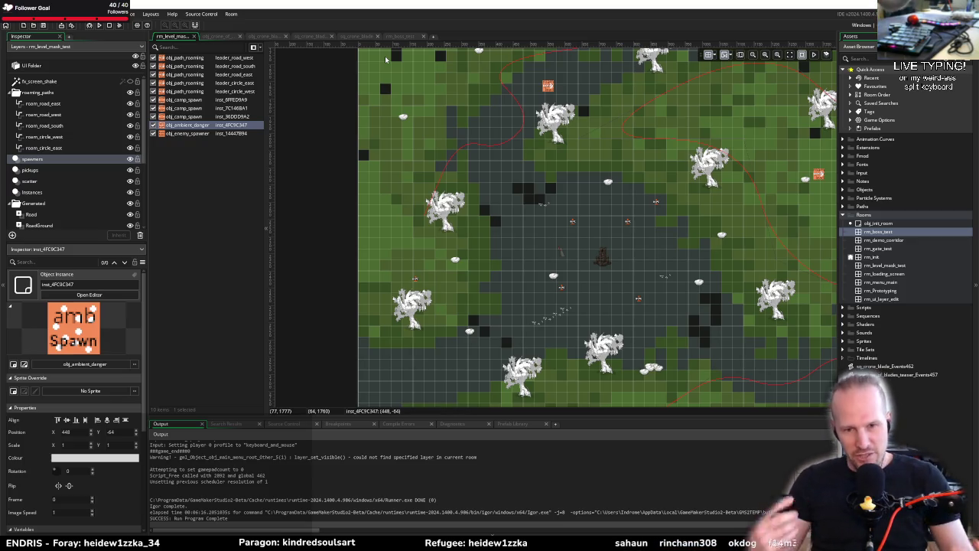
left_click(405, 37)
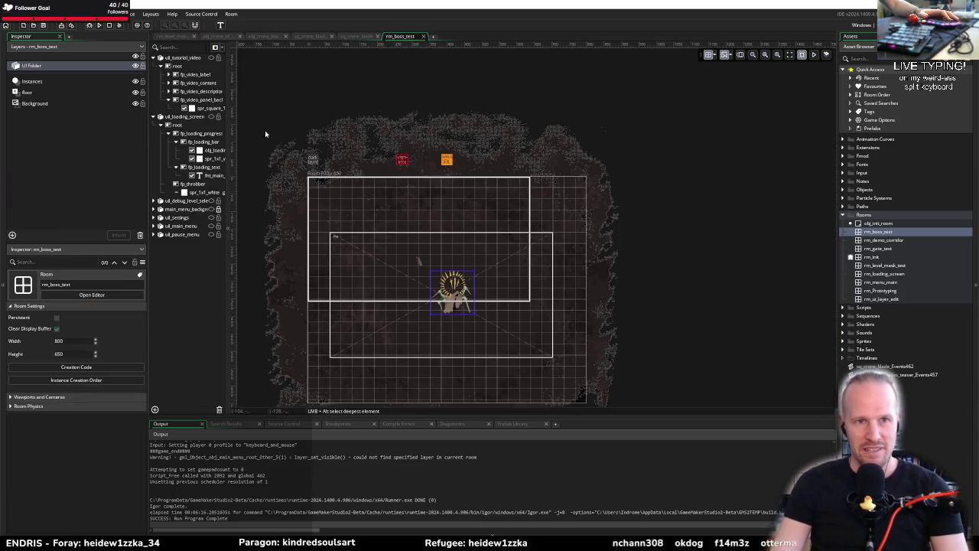
mouse_move(467, 250)
left_mouse_down()
mouse_move(468, 363)
mouse_move(505, 213)
left_mouse_up()
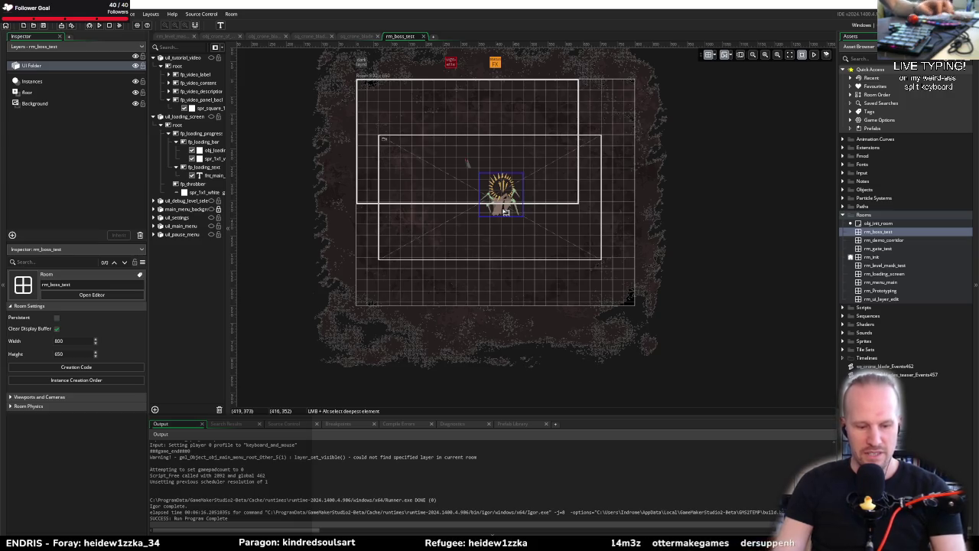
scroll(505, 253, "up", 3)
left_click_drag(504, 254, 506, 244)
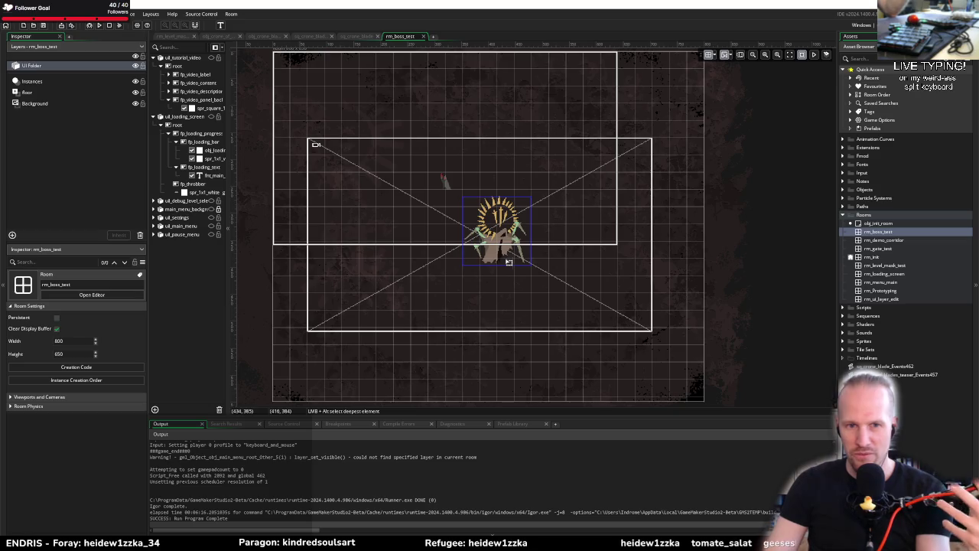
left_click_drag(502, 258, 532, 291)
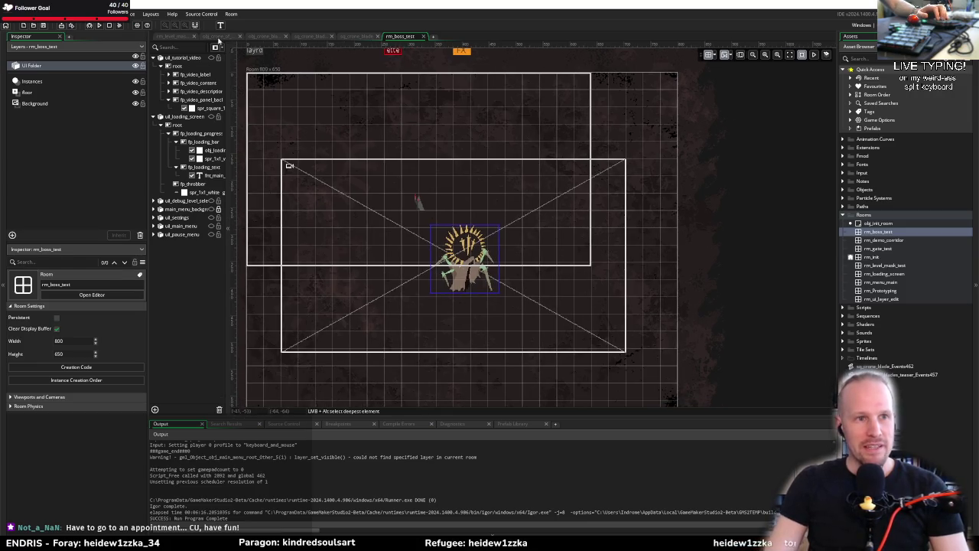
Step: Open obj_crone_of_blades' code and check the time_source_create and show_debug_message parameters
left_click(218, 36)
left_click(295, 66)
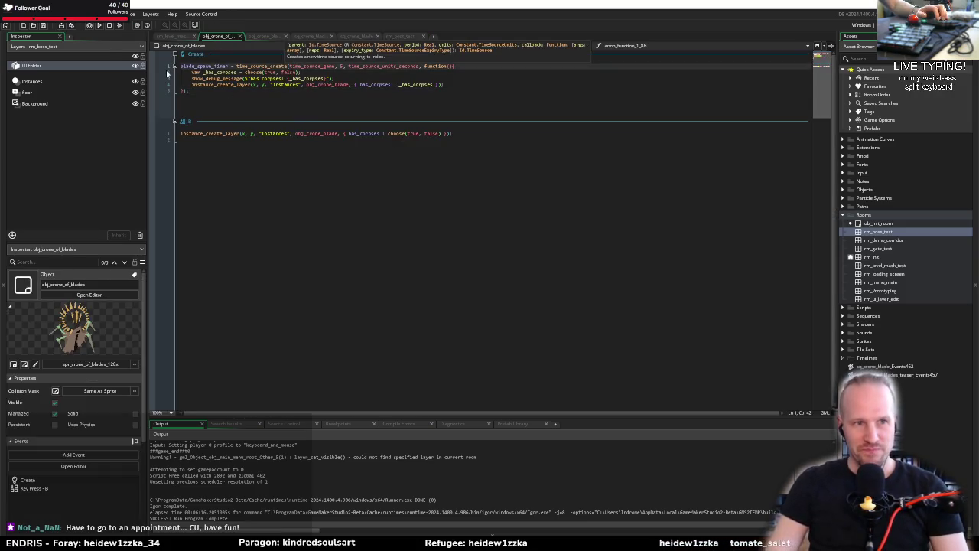
left_click(268, 78)
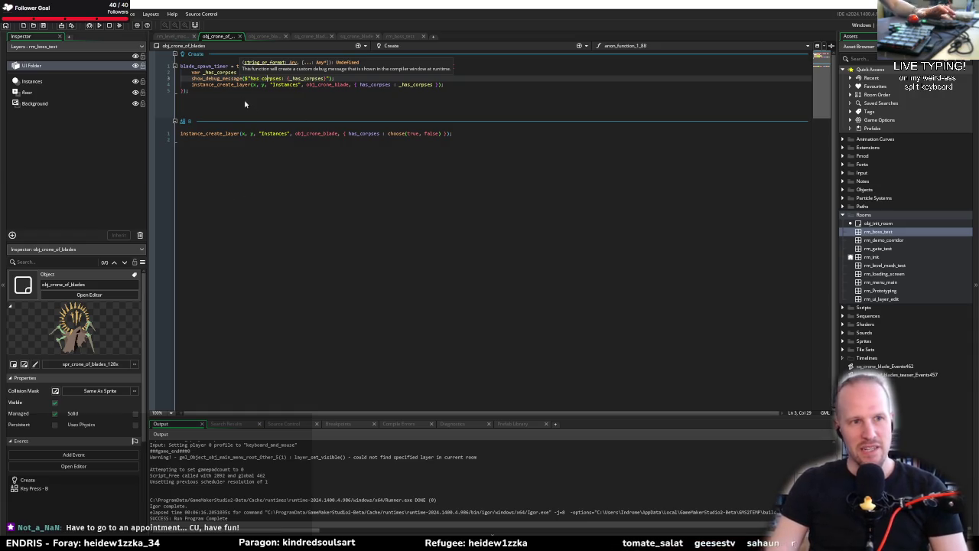
Step: Add a top comment to the Create event about the boss hovering mid-room above the player, then run the game
left_click(235, 148)
left_click(182, 66)
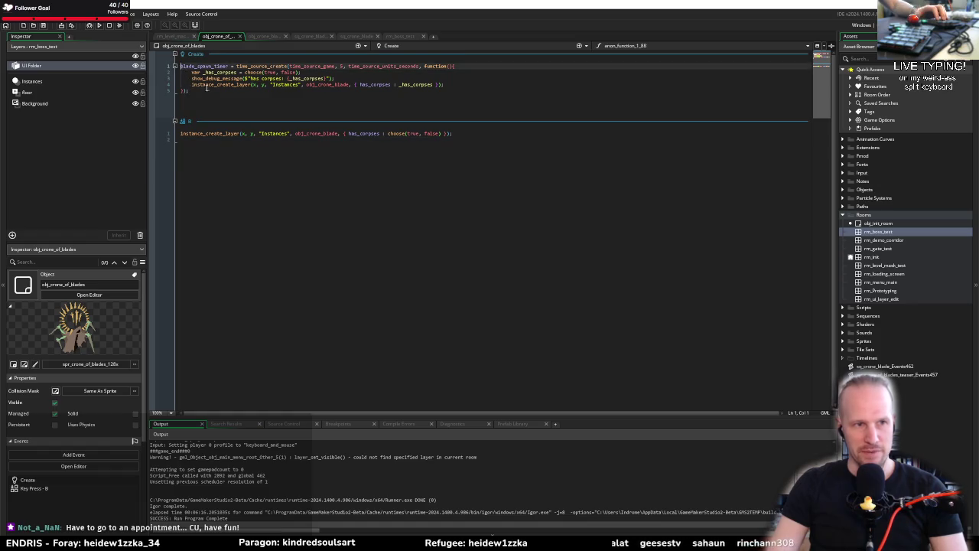
key("Return")
key("Up")
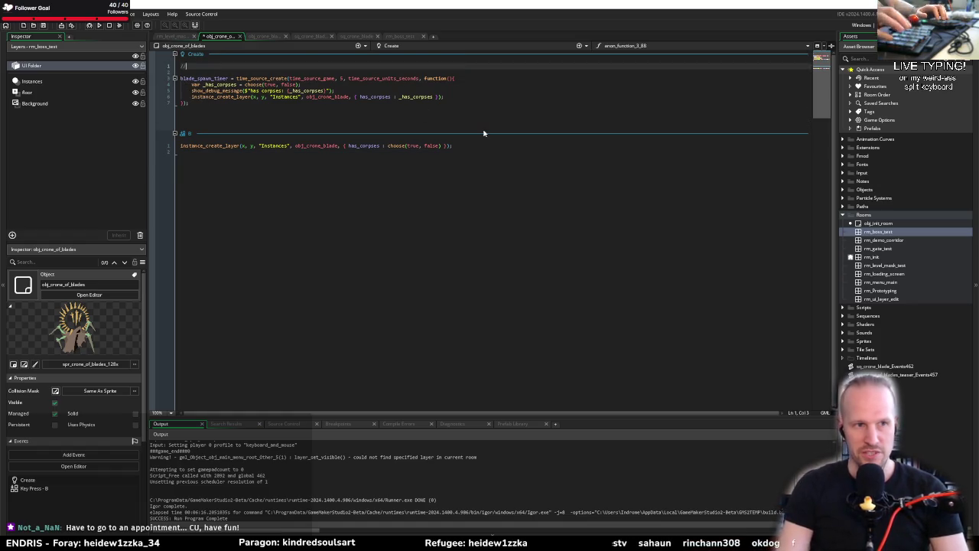
type("the boss haver in th")
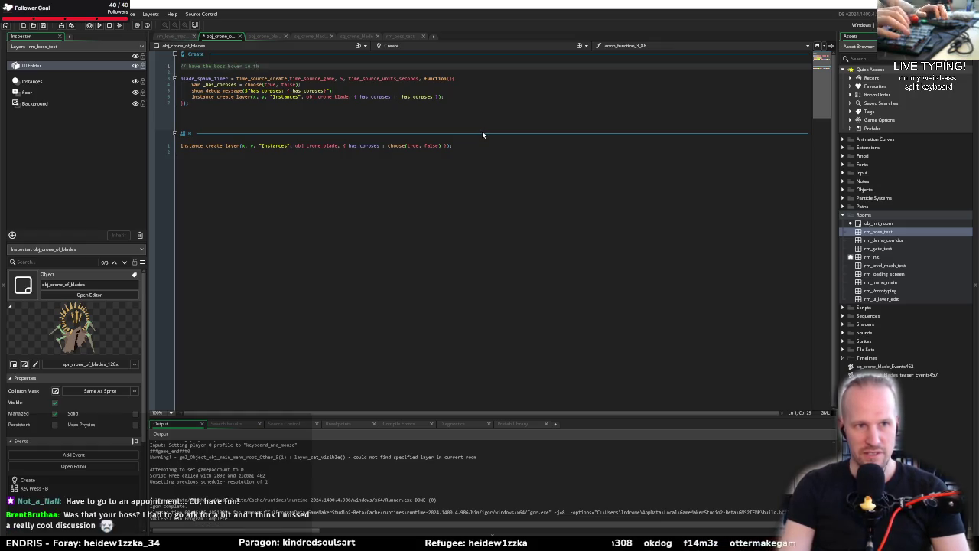
type("dle")
key("Return")
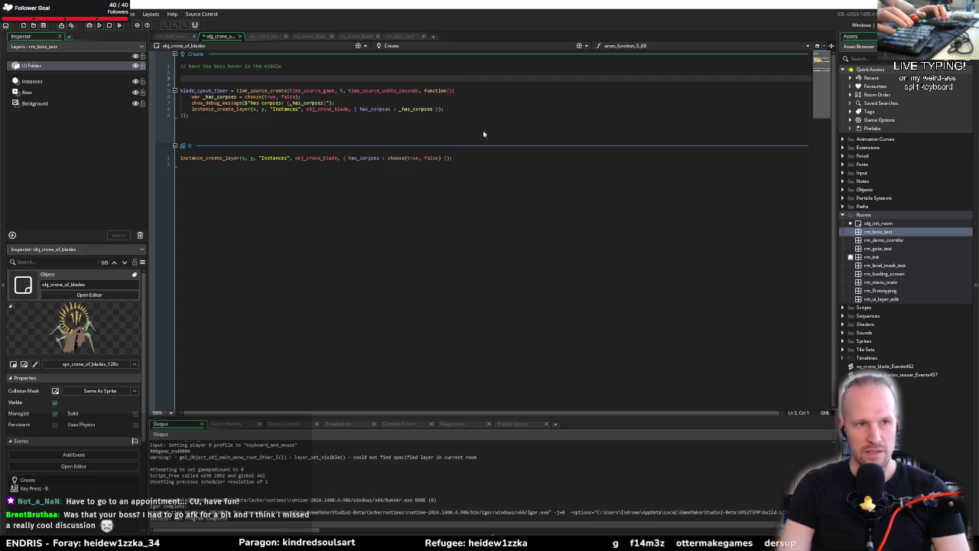
type("//")
key("Up")
key("End")
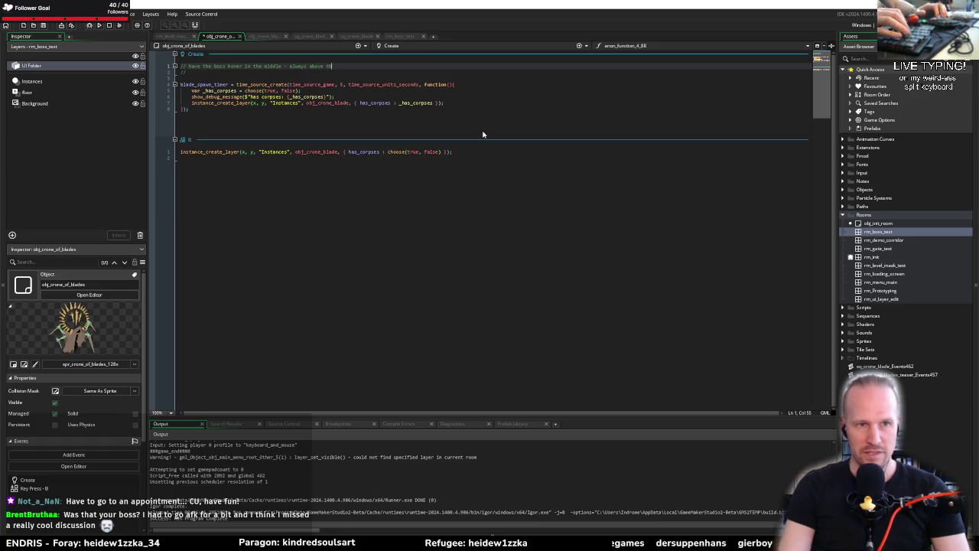
key("BackSpace")
key("BackSpace")
type("er")
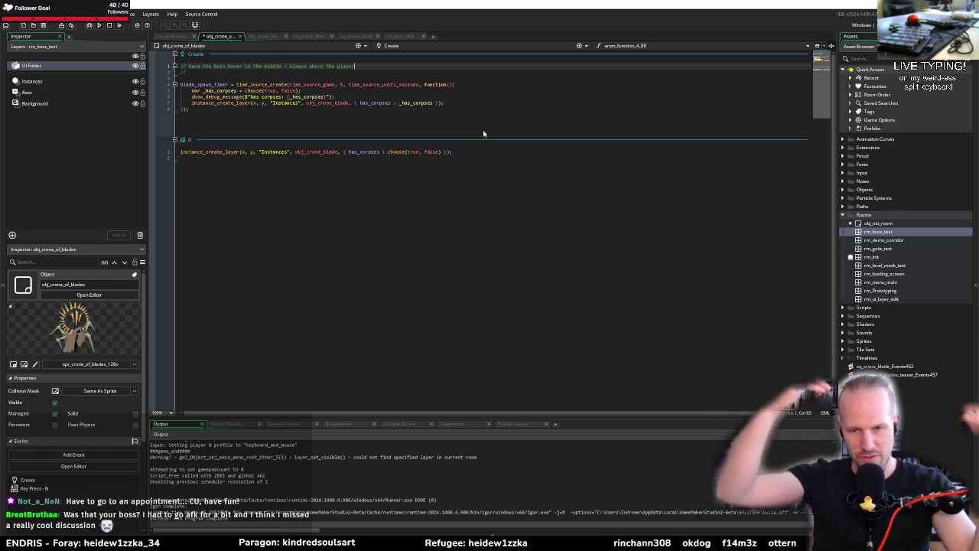
left_click(99, 25)
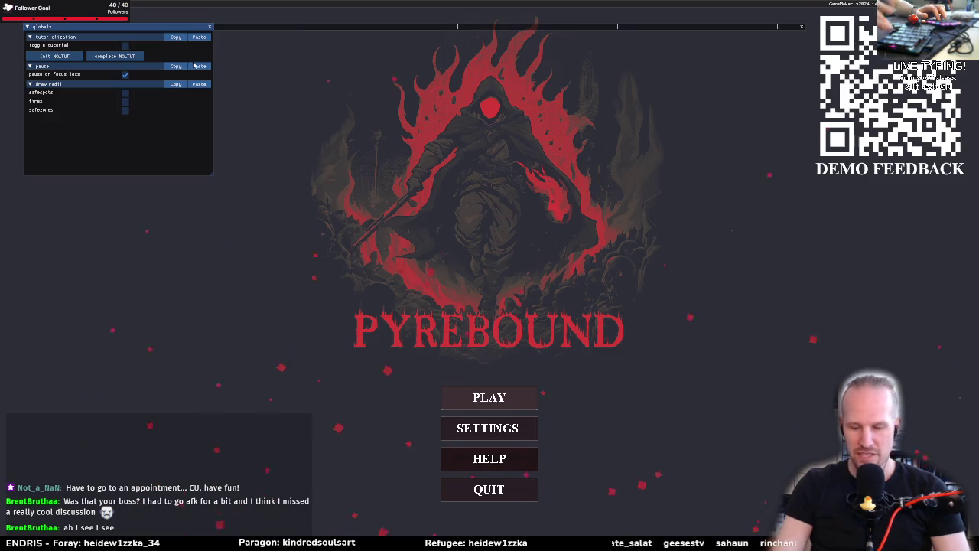
Step: Hide the debug globals panel with F1 and start a new game with PLAY
key("F1")
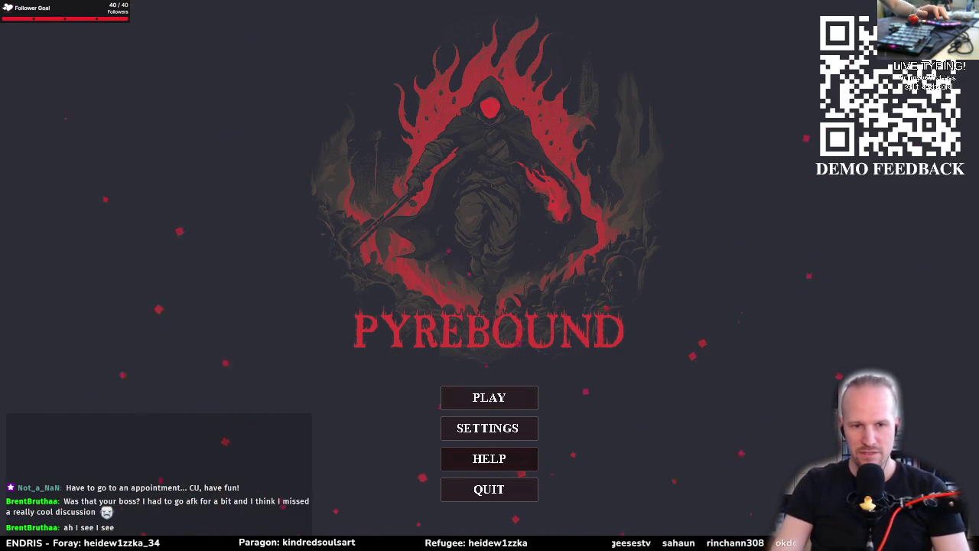
left_click(488, 397)
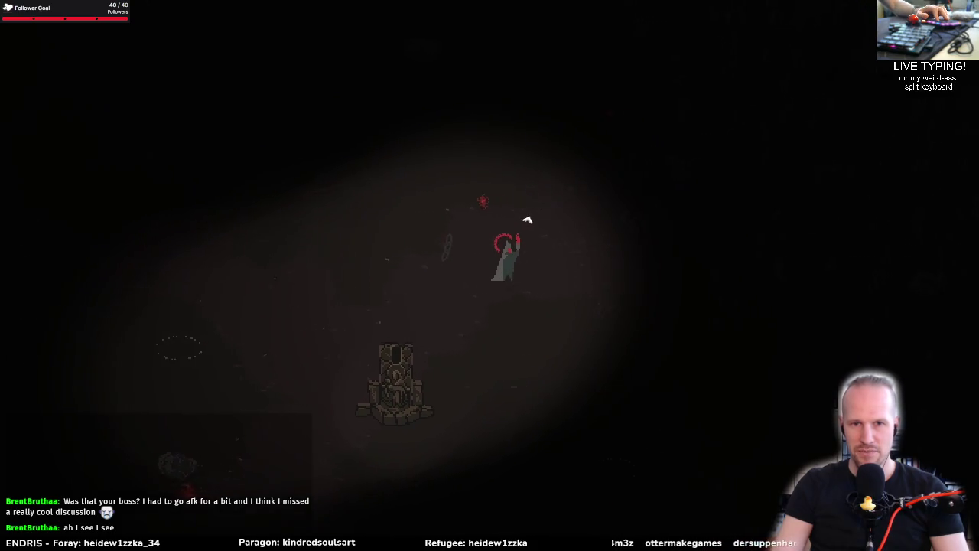
Step: Walk the character up-right from the shrine into the dark tall grass, past the grey figure
key("w")
key("d")
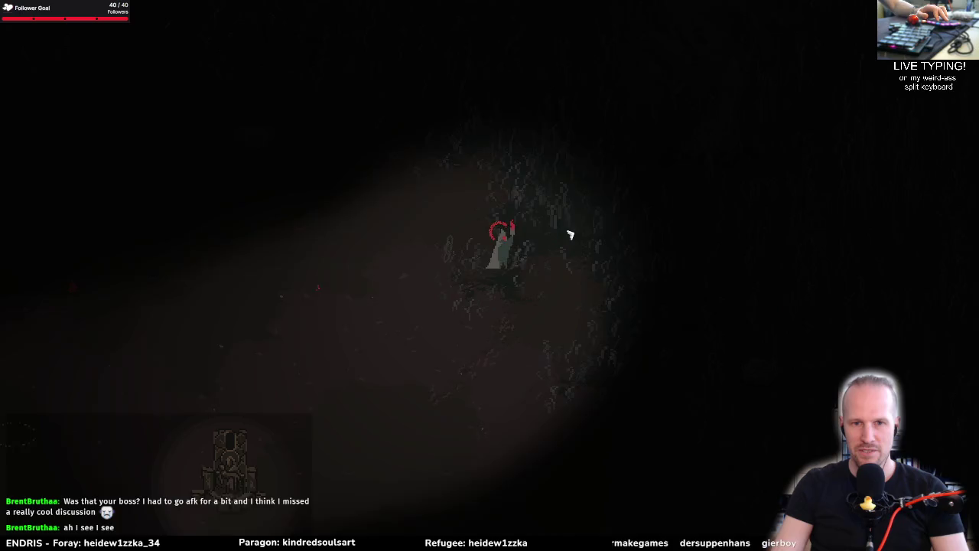
key("d")
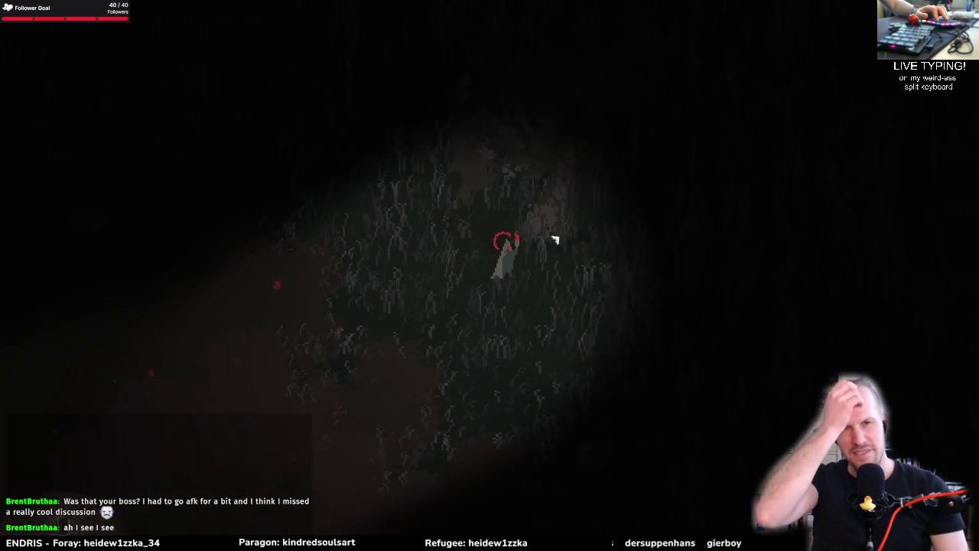
key("w")
key("d")
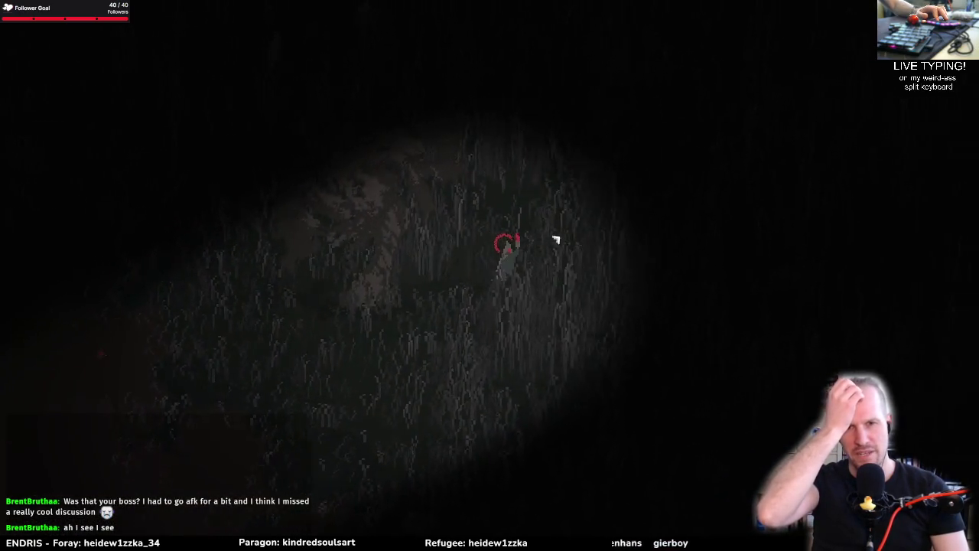
key("w")
key("d")
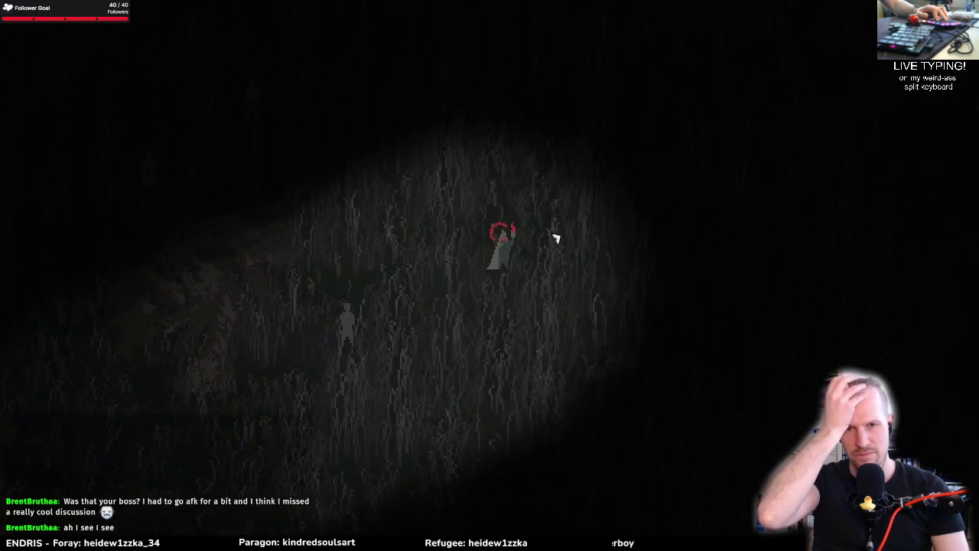
key("w")
key("d")
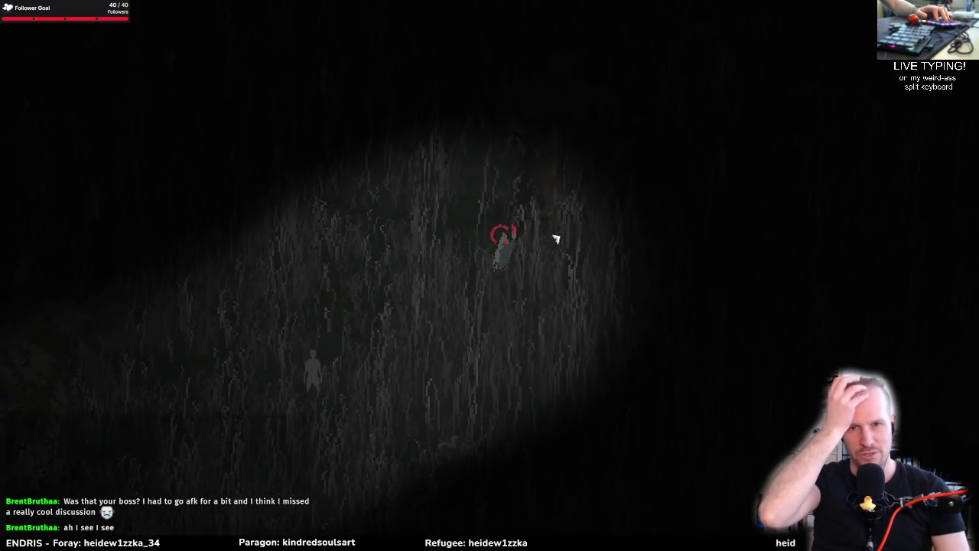